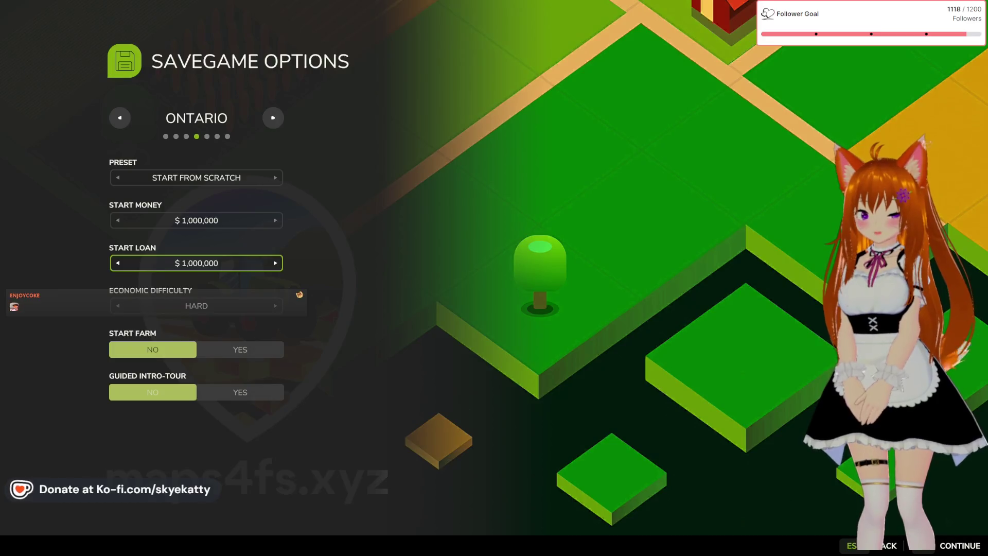
Load the Ontario save past settings and mods, confirm the character, and show the 1,000,000 $ loan
left_click(956, 546)
left_click(957, 546)
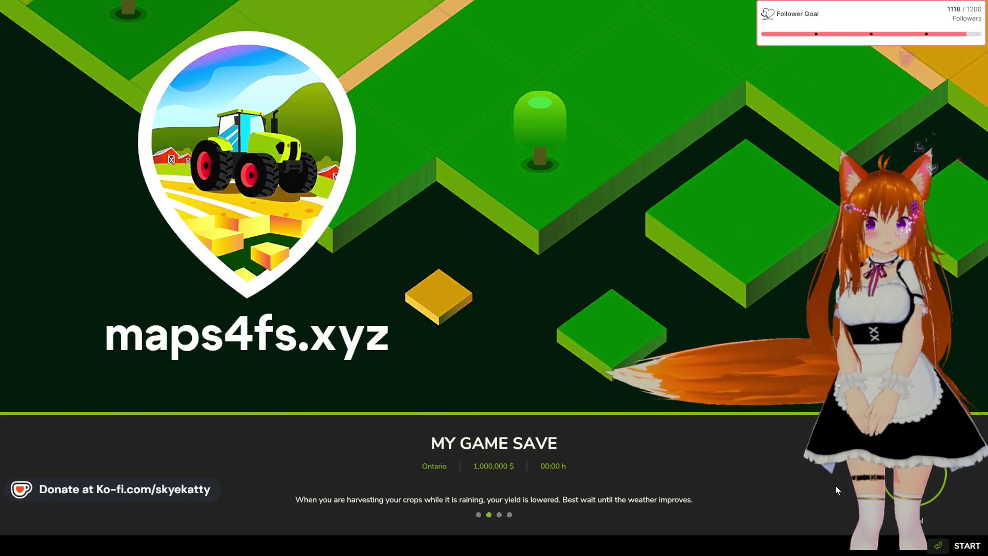
key("Return")
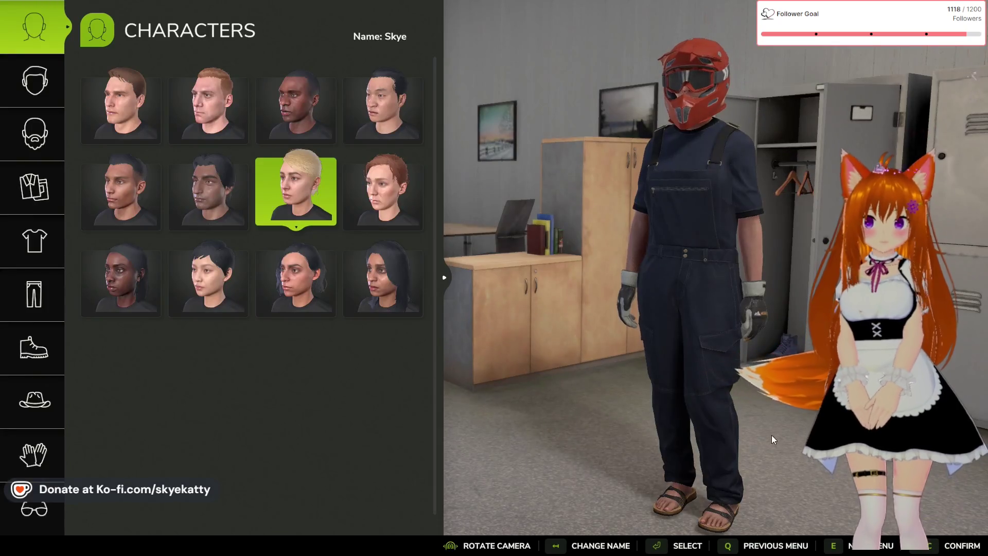
left_click(951, 551)
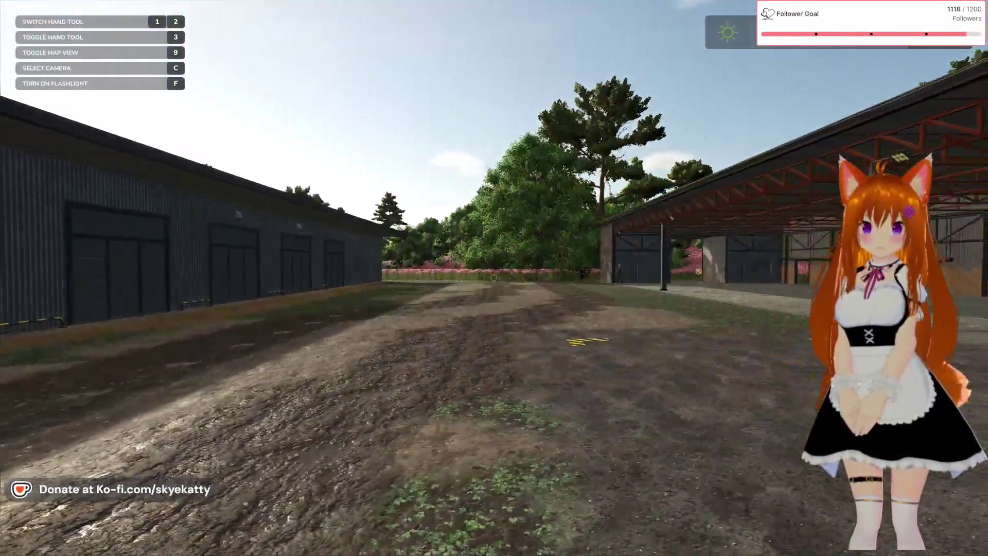
key("Escape")
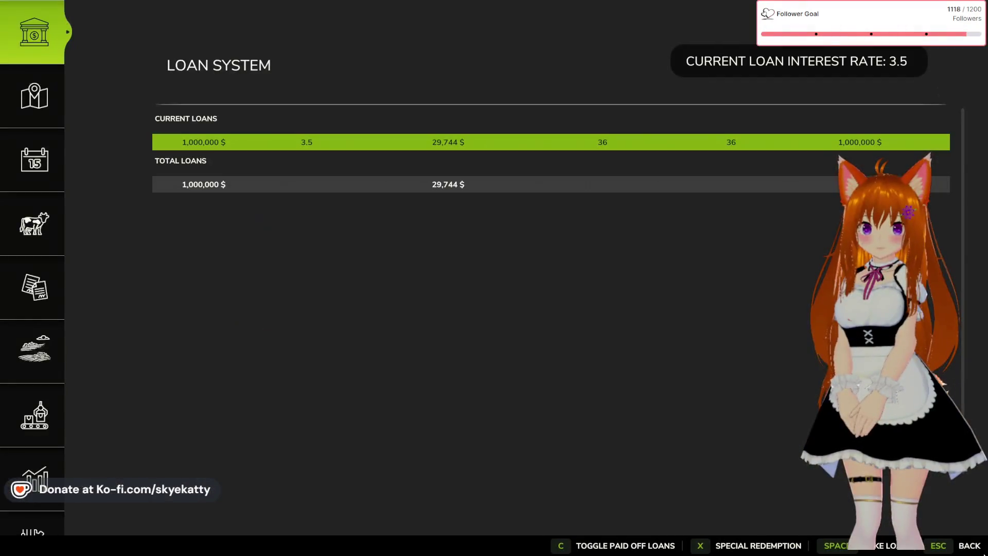
Buy the Zetor Crystal 16045 from Small Tractors for 55,000 $ and return to the farmyard
key("Escape")
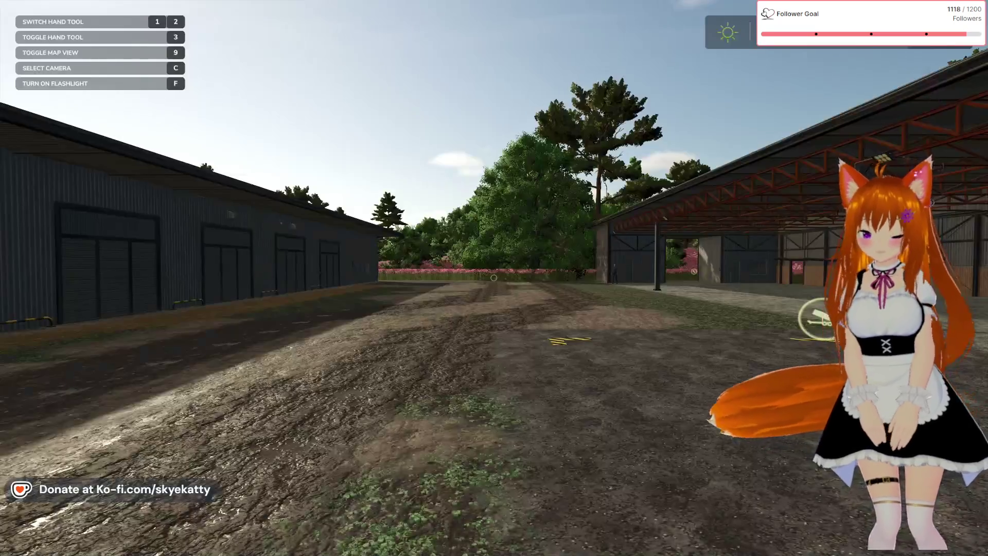
key("p")
left_click(213, 190)
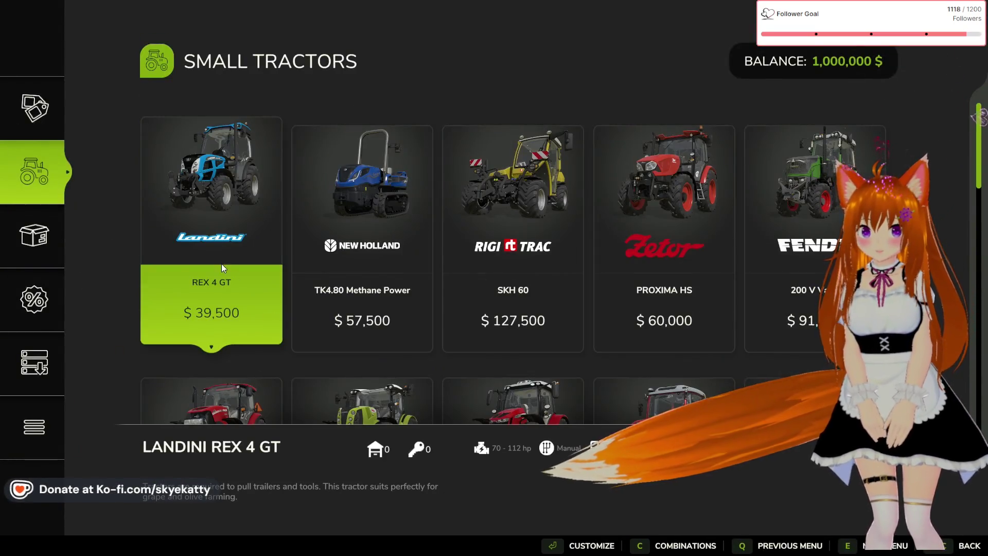
scroll(218, 260, "down", 5)
left_click(218, 262)
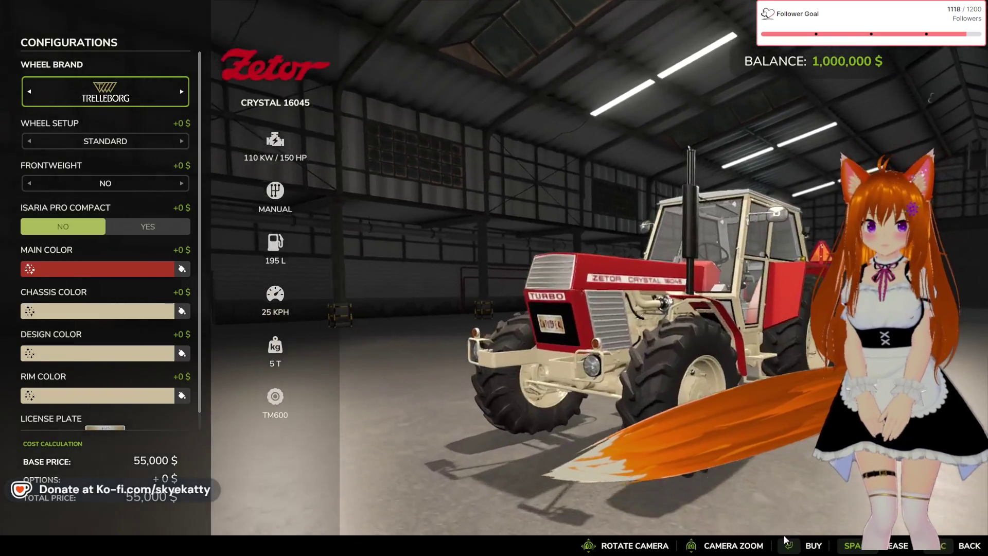
left_click(777, 535)
key("Escape")
left_click(778, 535)
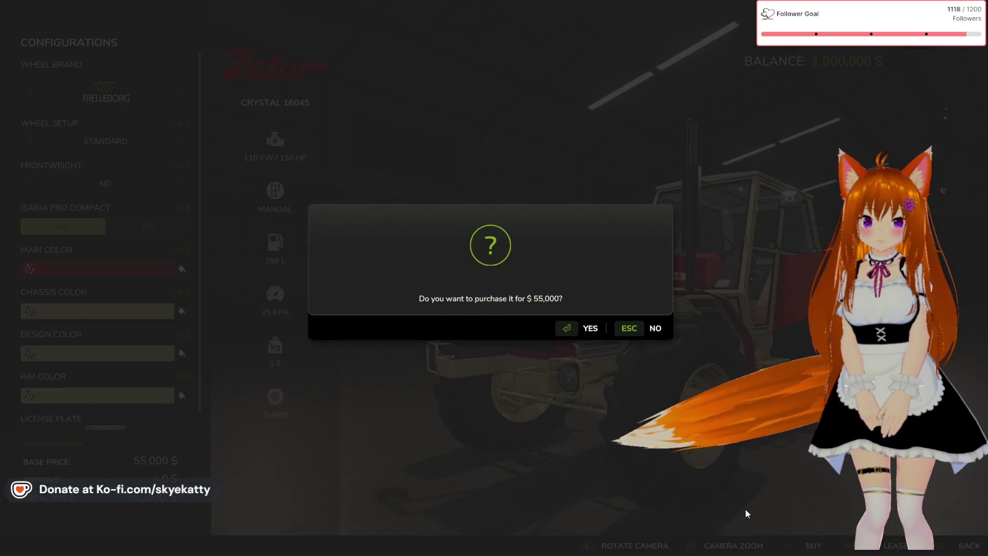
key("Return")
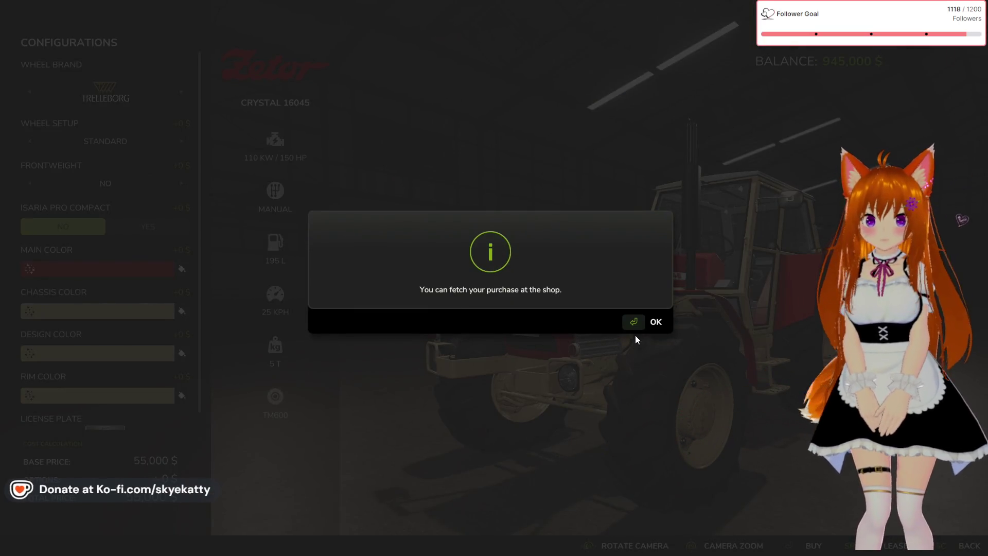
left_click(635, 320)
key("Escape")
key("Escape")
key("Escape")
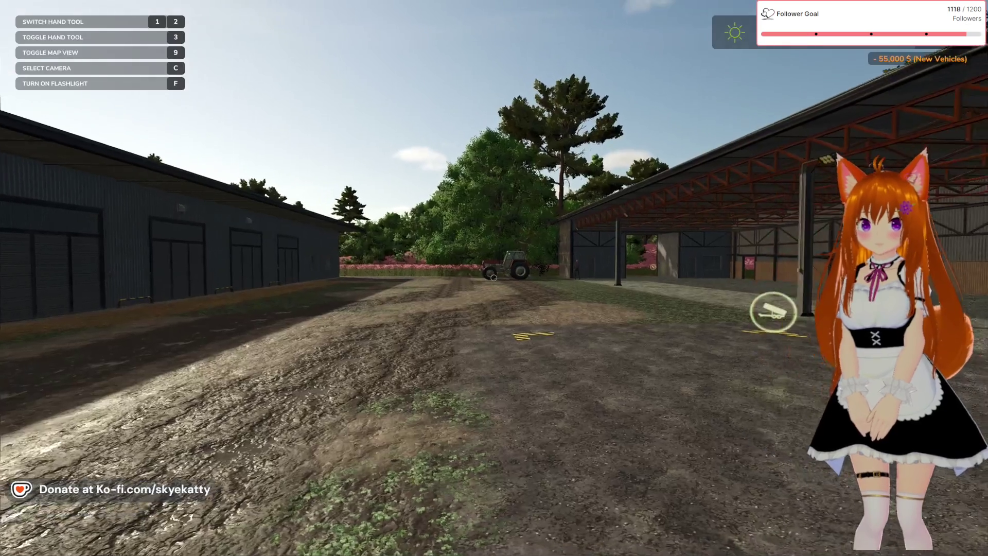
Walk up to the red Zetor Crystal 16045 and climb into its seat
key("w")
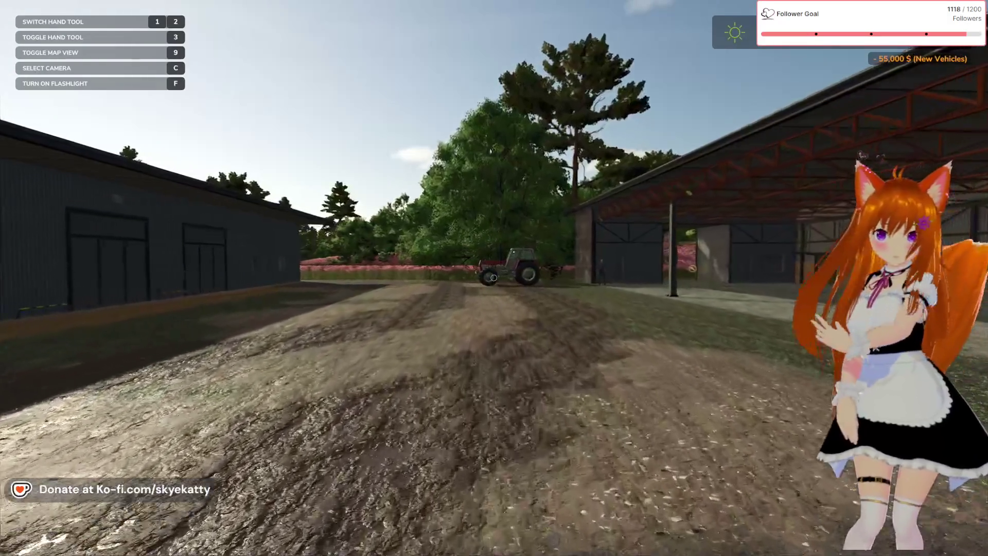
key("w")
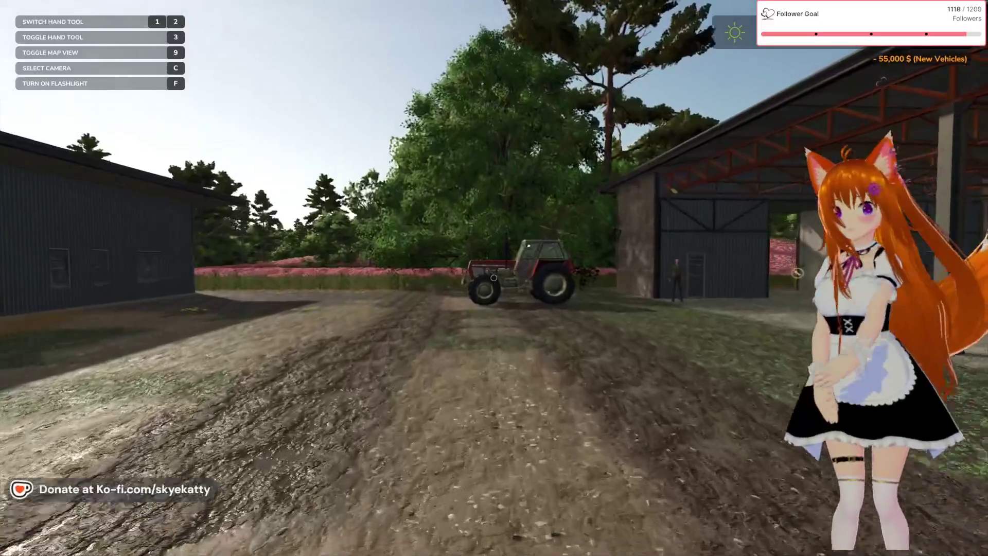
key("w")
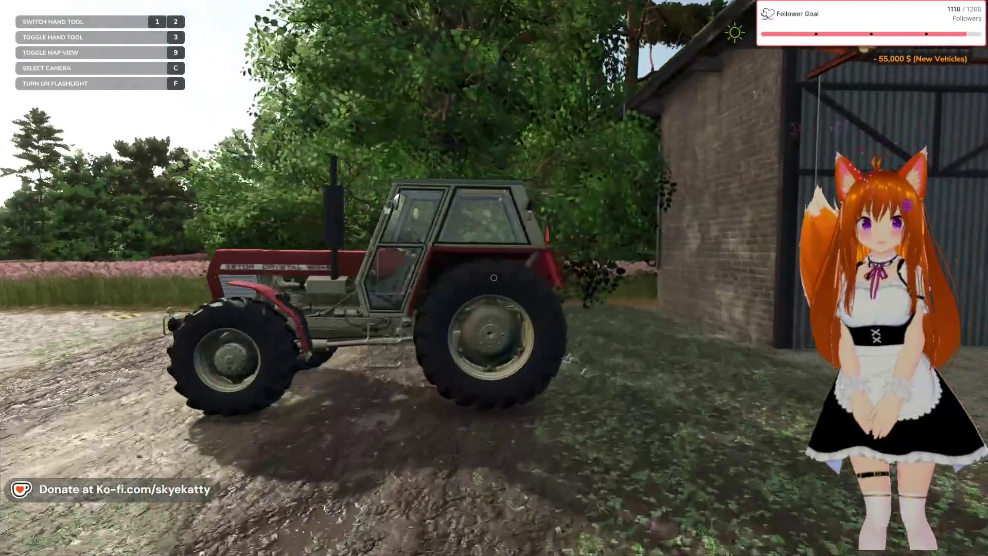
key("w")
key("e")
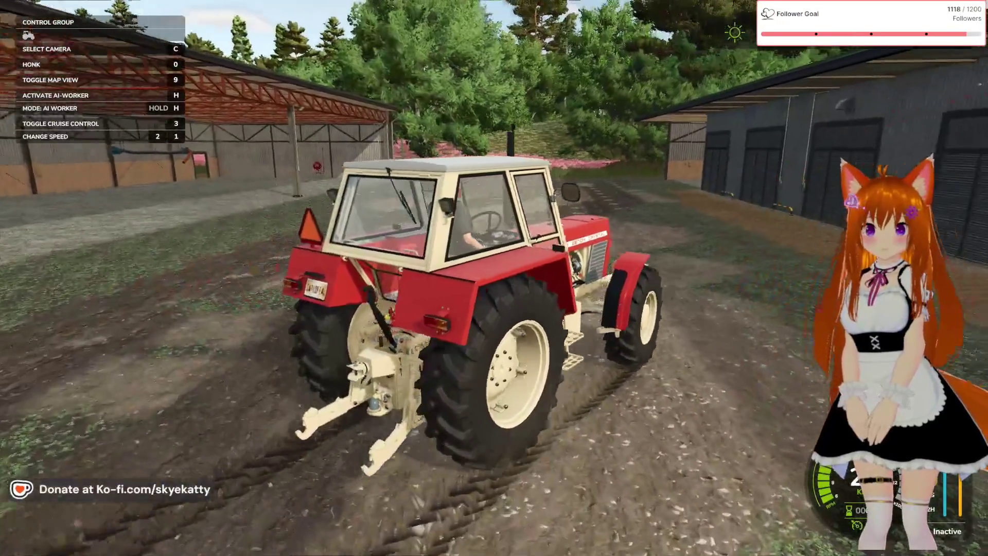
In cab view, drive the tractor past the shed and around the yard to the grey building
key("c")
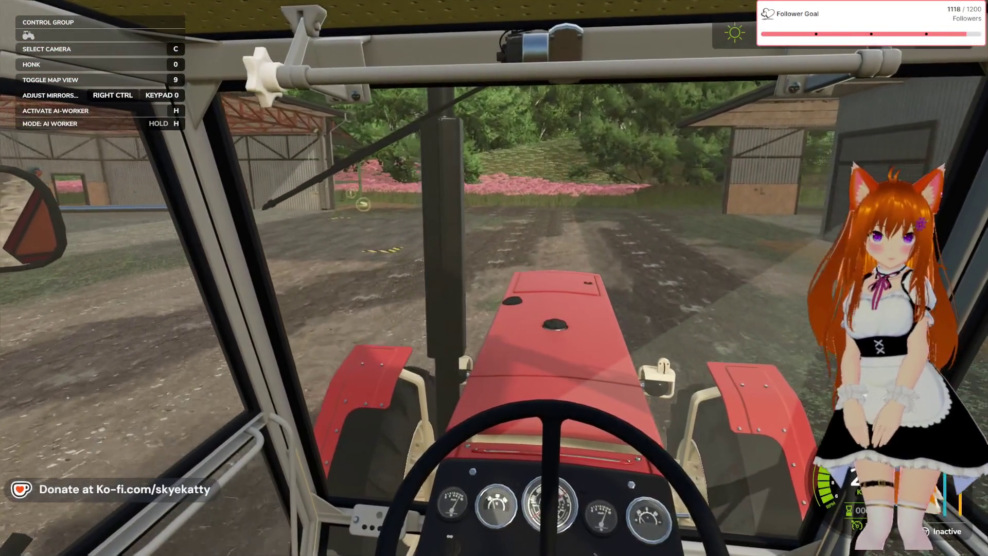
key("w")
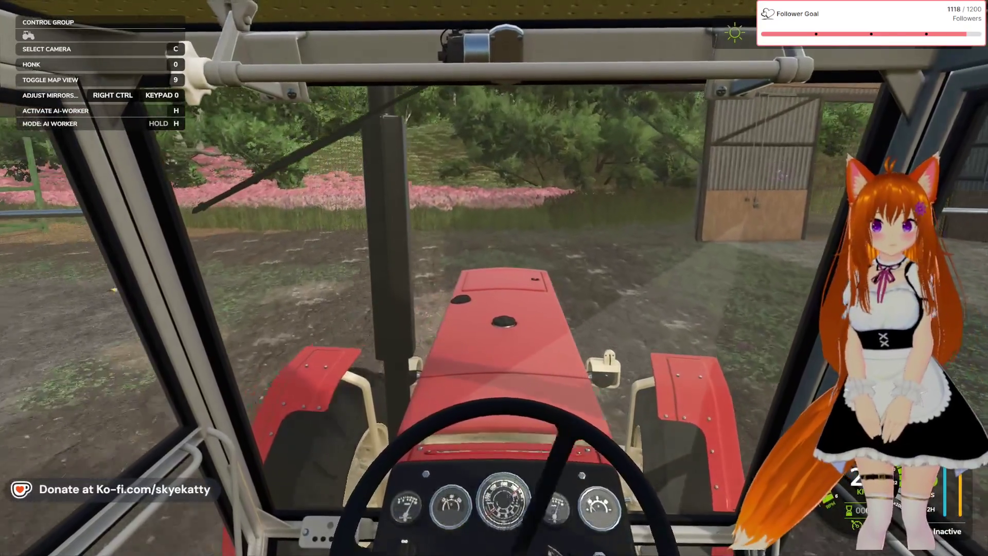
key("d")
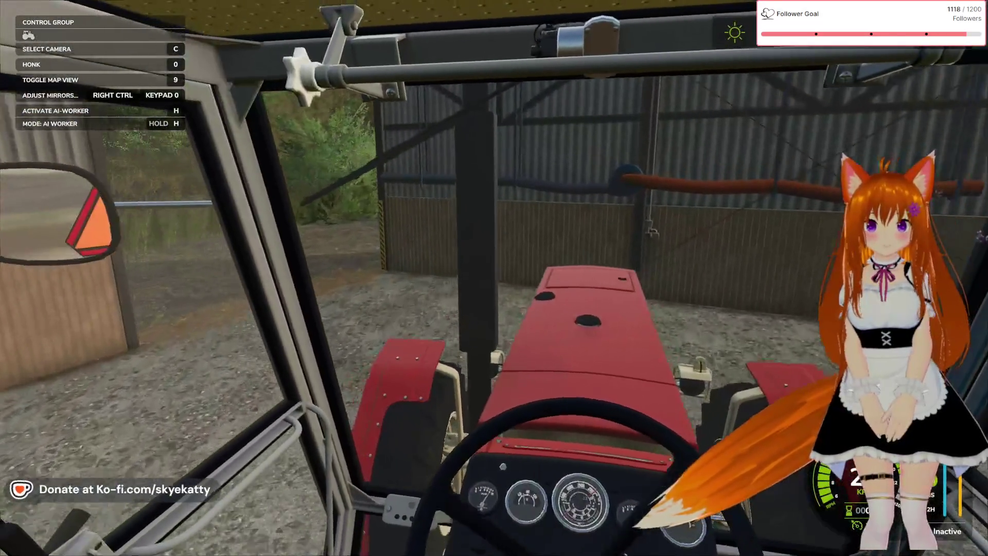
key("a")
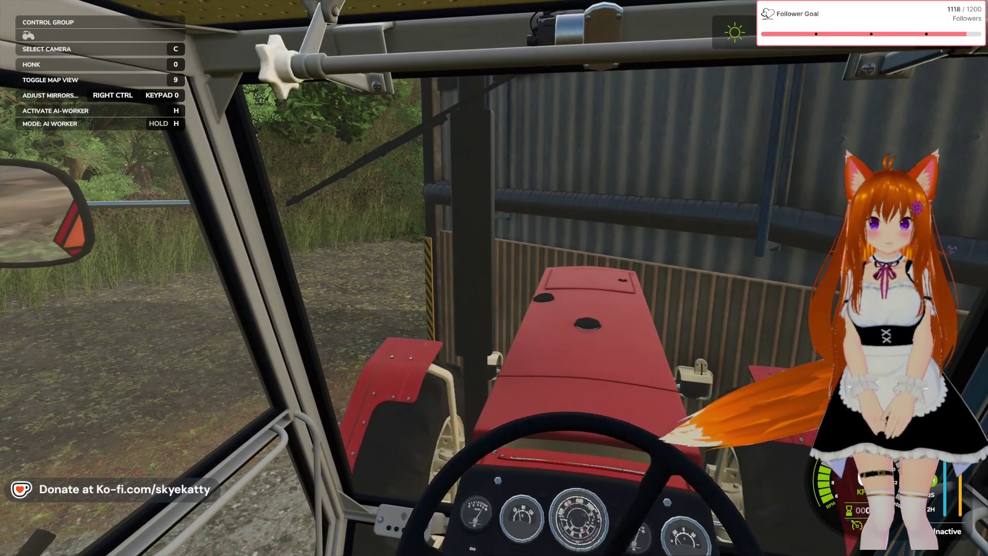
key("a")
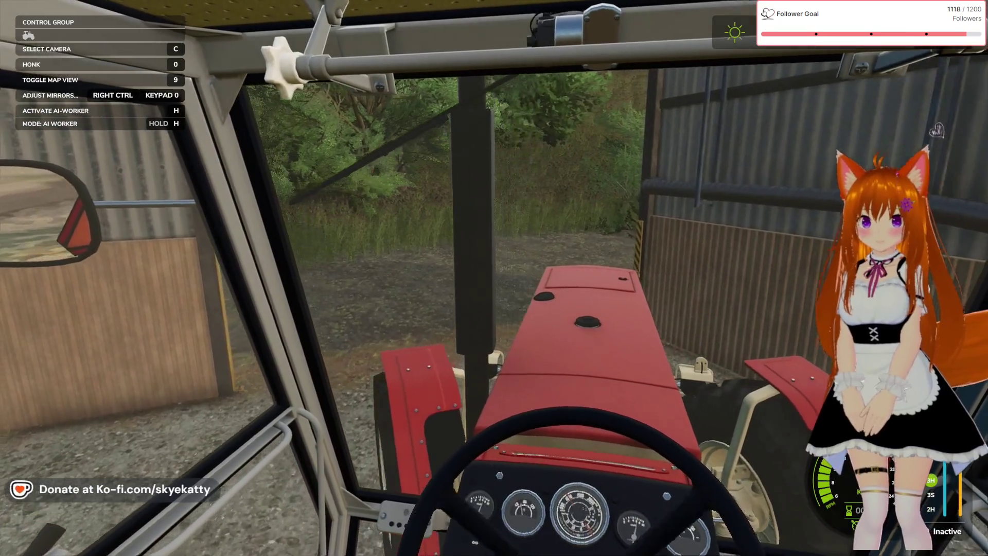
key("a")
key("a")
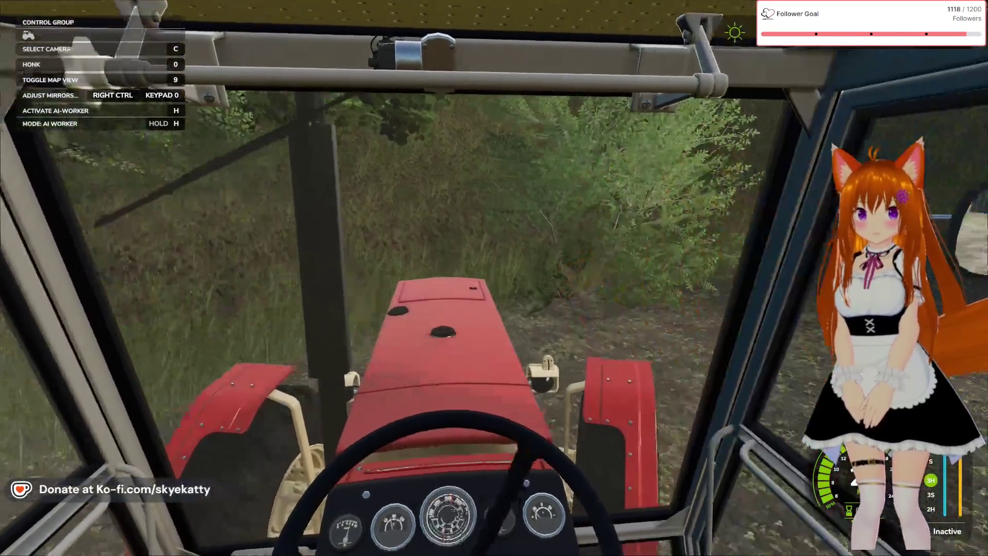
key("d")
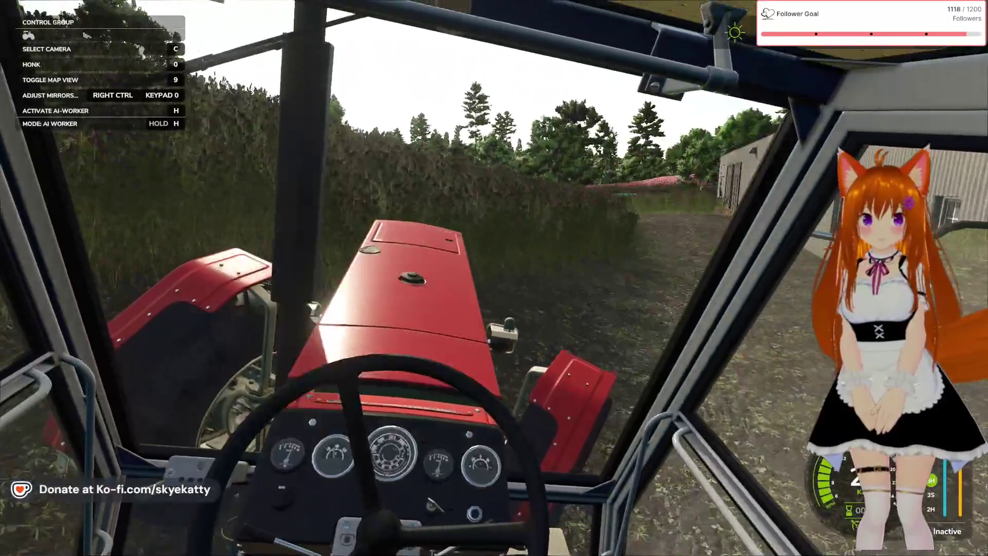
Drive the tractor past the pond and along the dirt path toward the farmhouse
key("a")
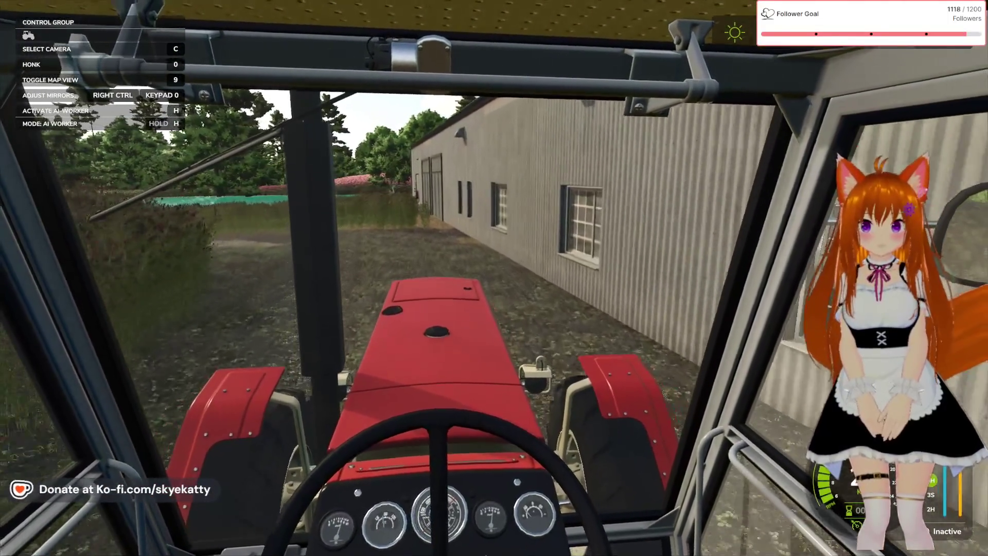
key("a")
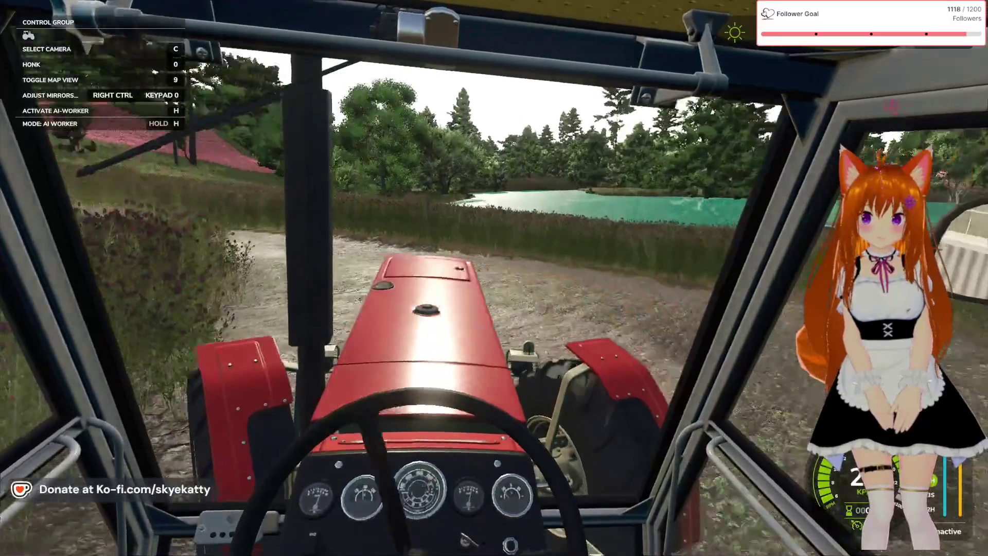
key("a")
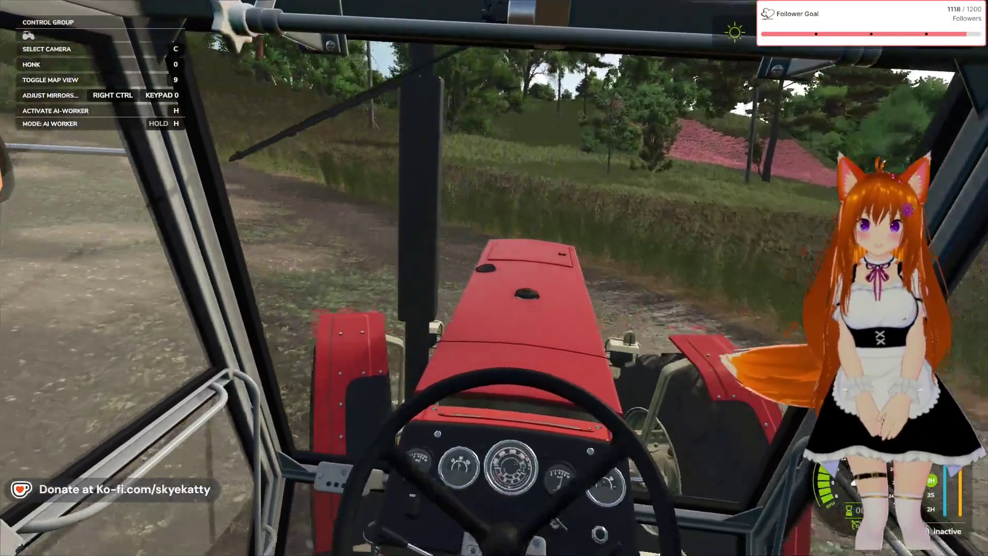
key("a")
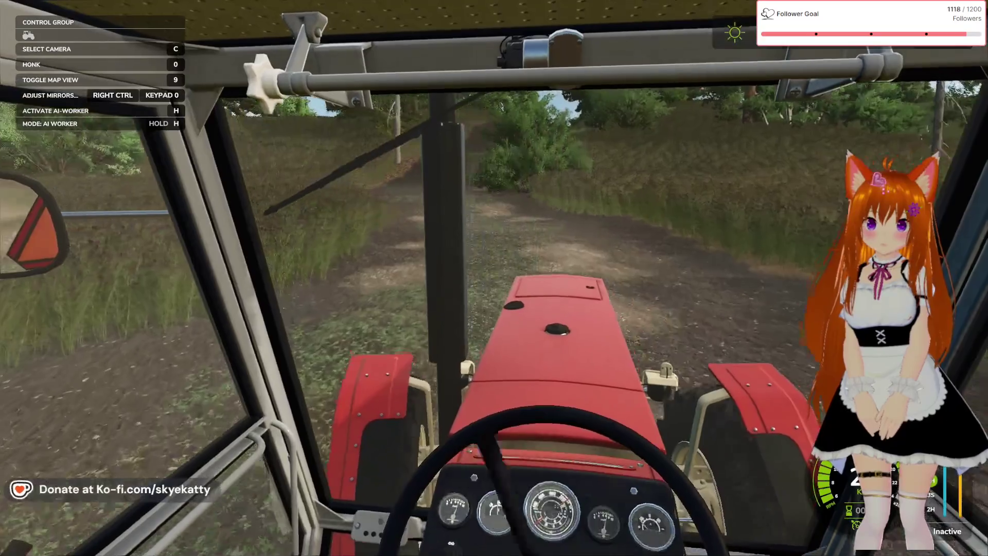
key("a")
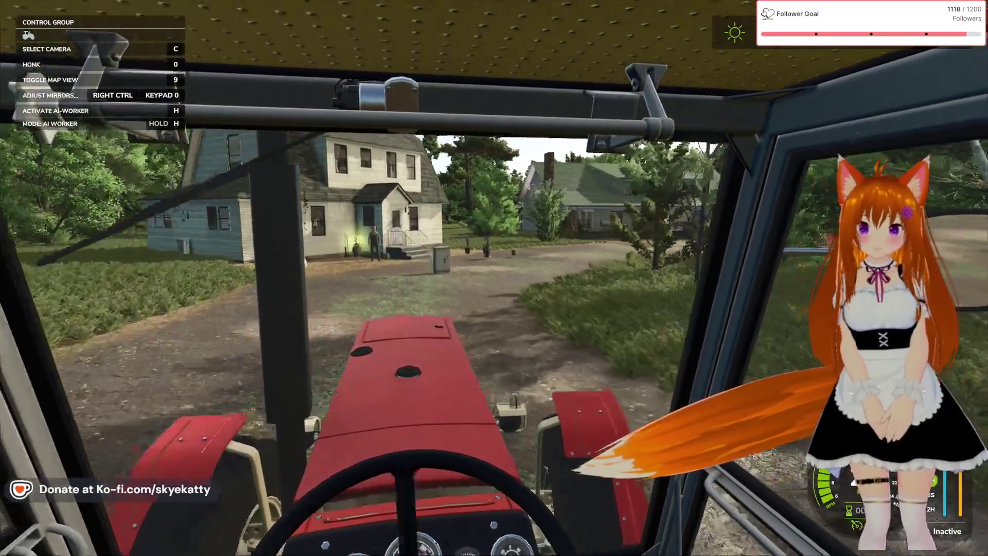
Exit the tractor and walk past the farmhouse porch and along its side to the shed
key("e")
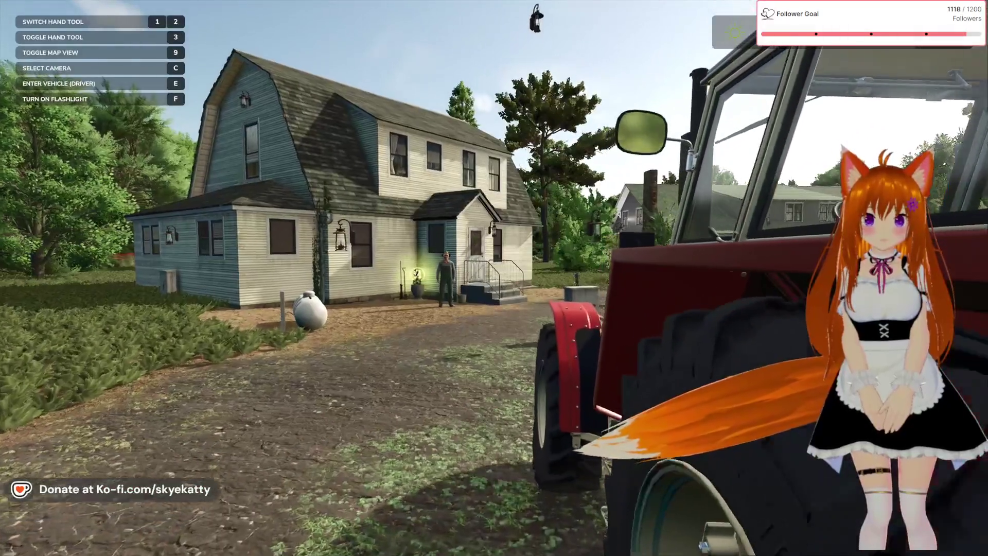
key("w")
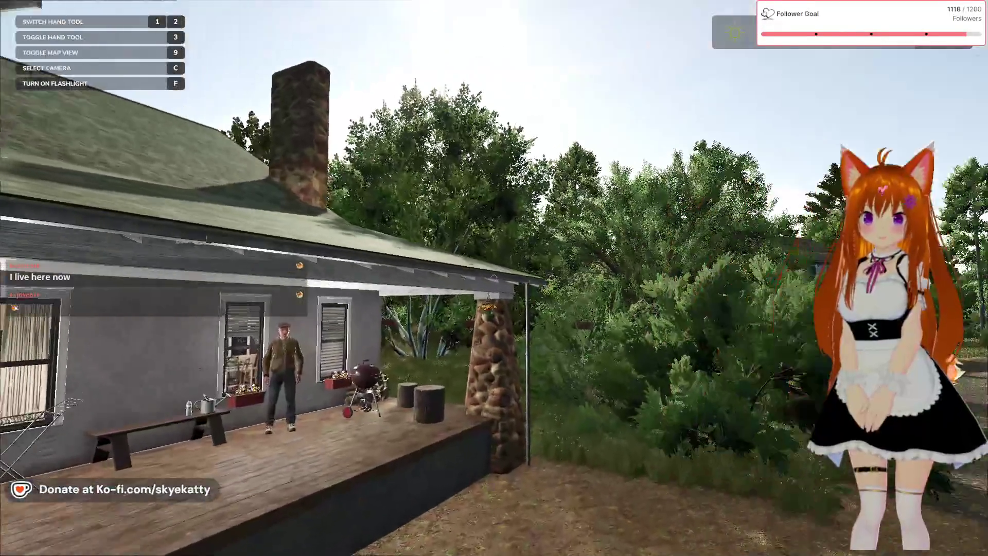
key("w")
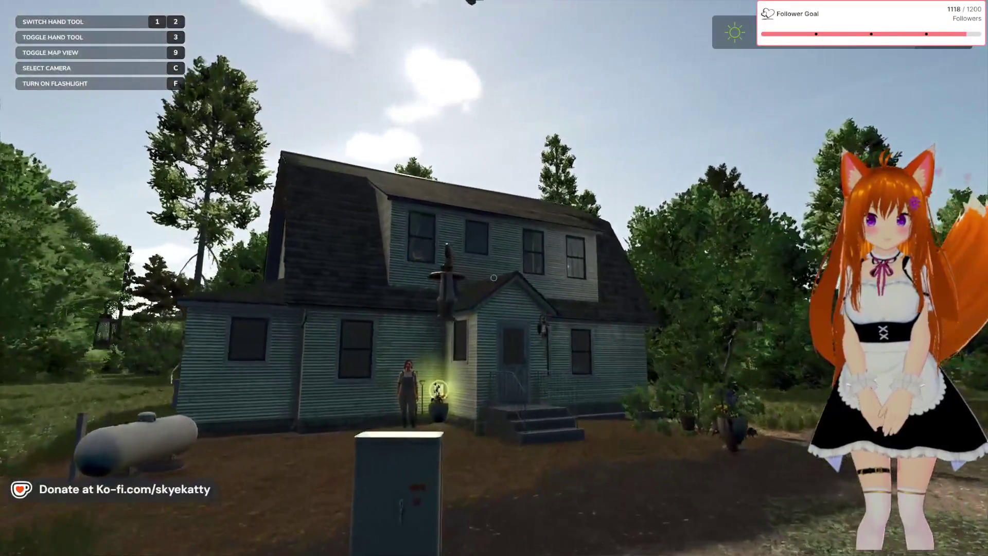
key("w")
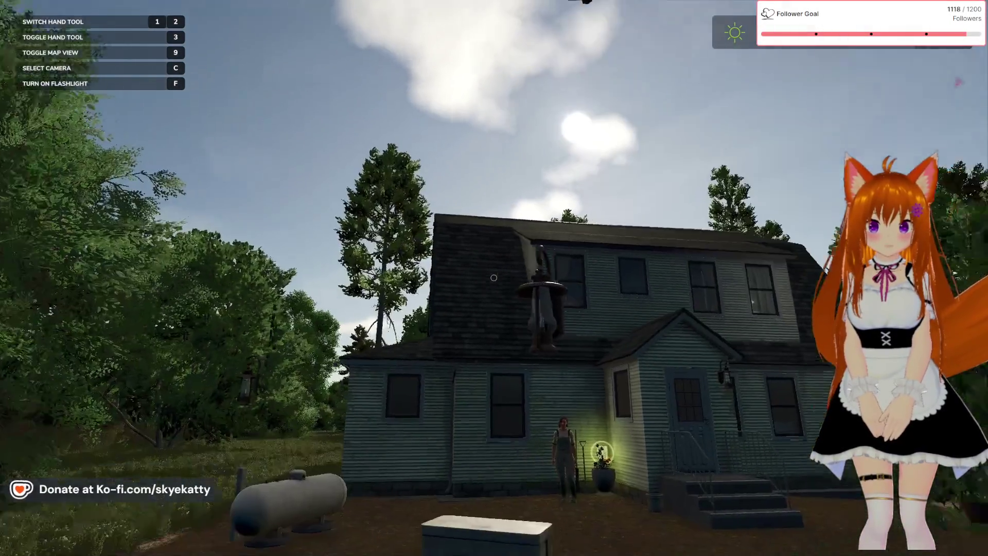
key("w")
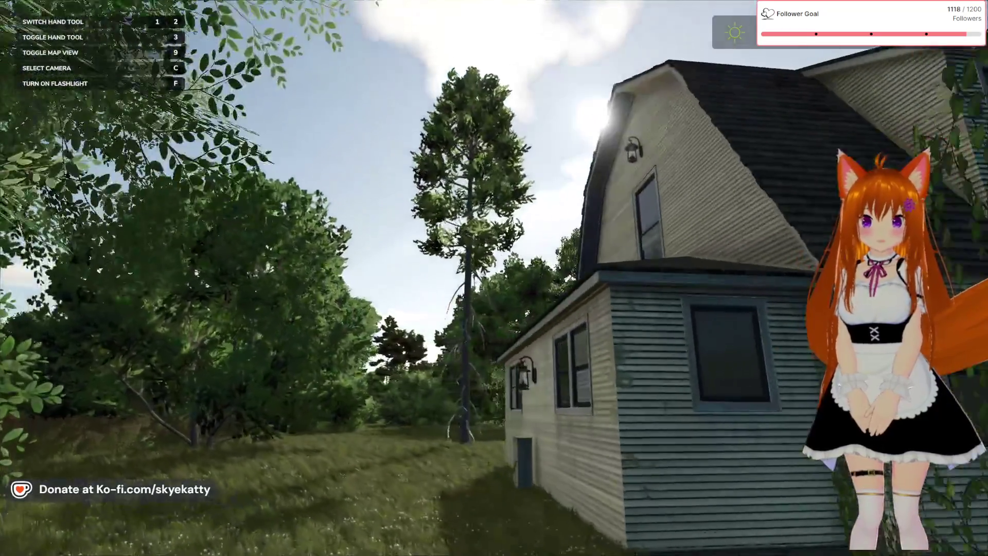
key("w")
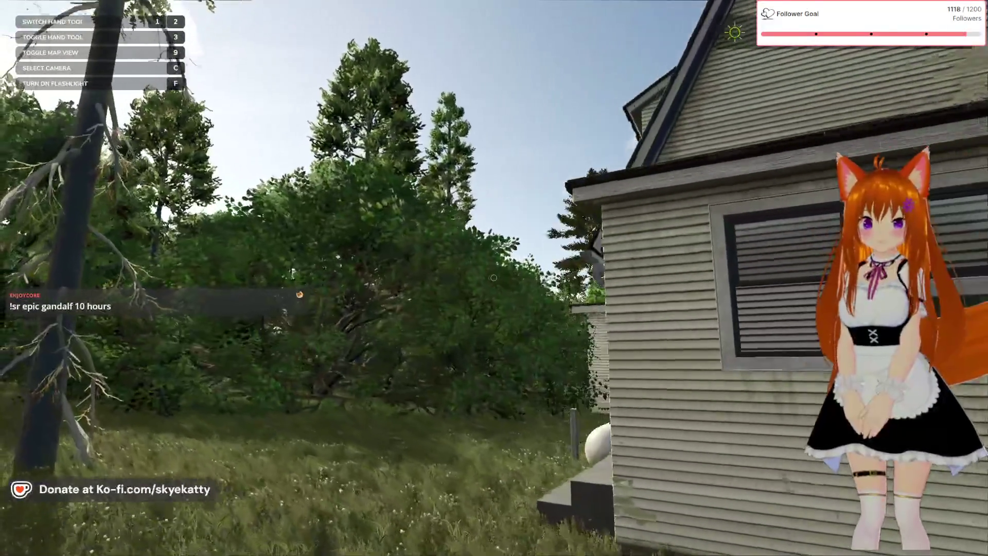
key("w")
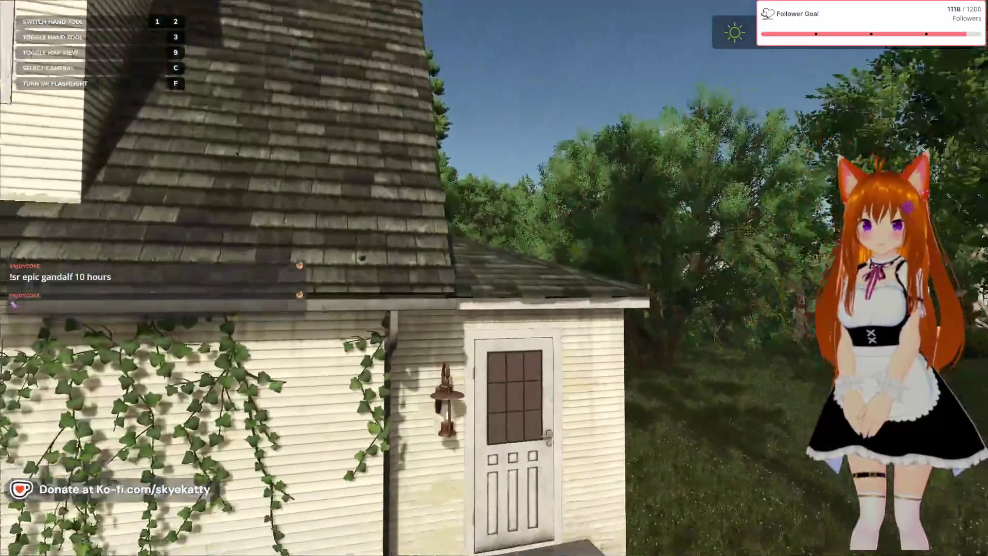
Walk around the shed into the yard toward the blue main house, then bring up the Loan System page
key("d")
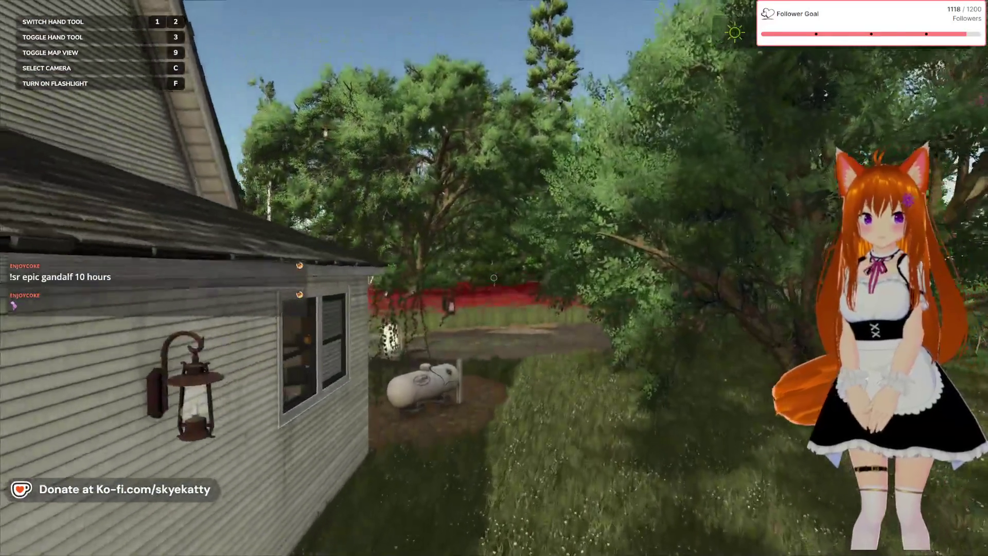
key("w")
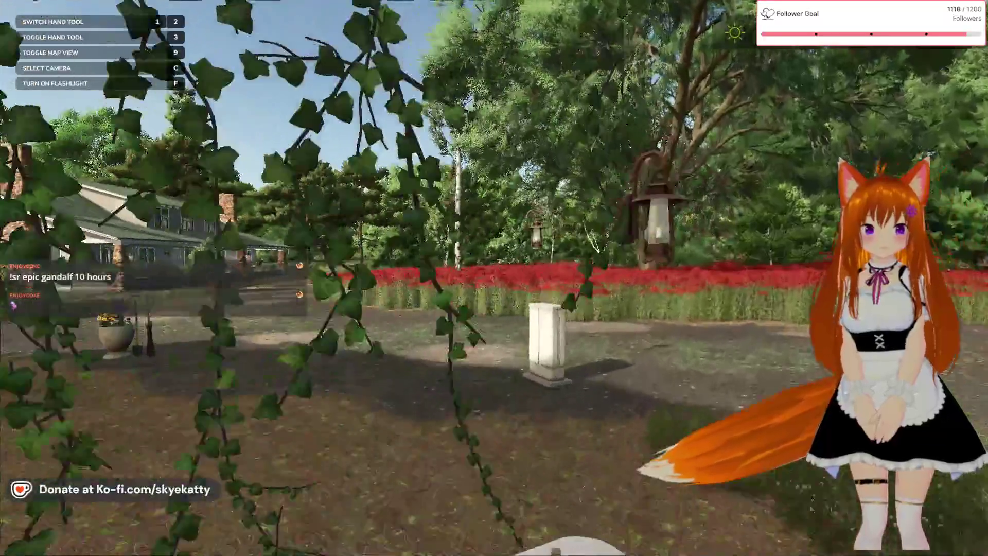
key("w")
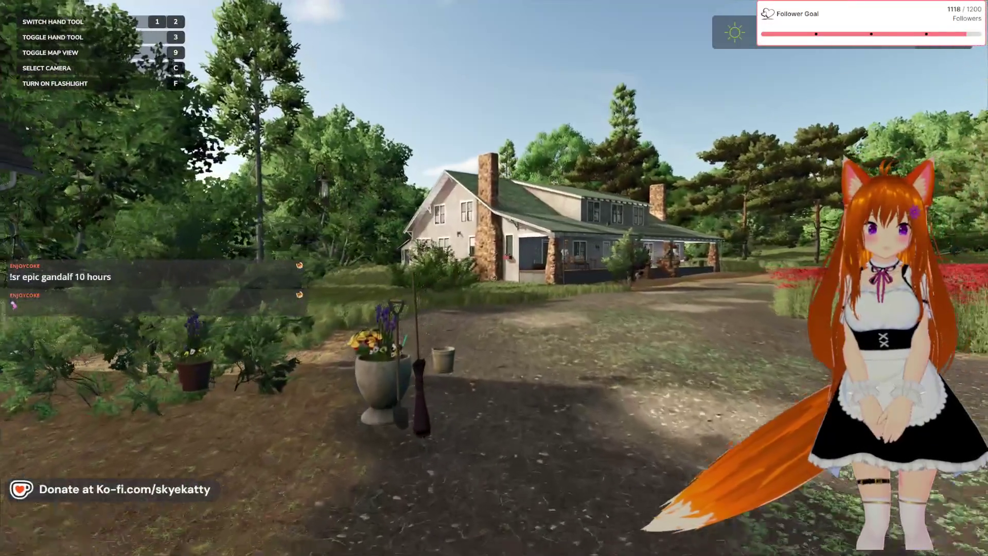
key("w")
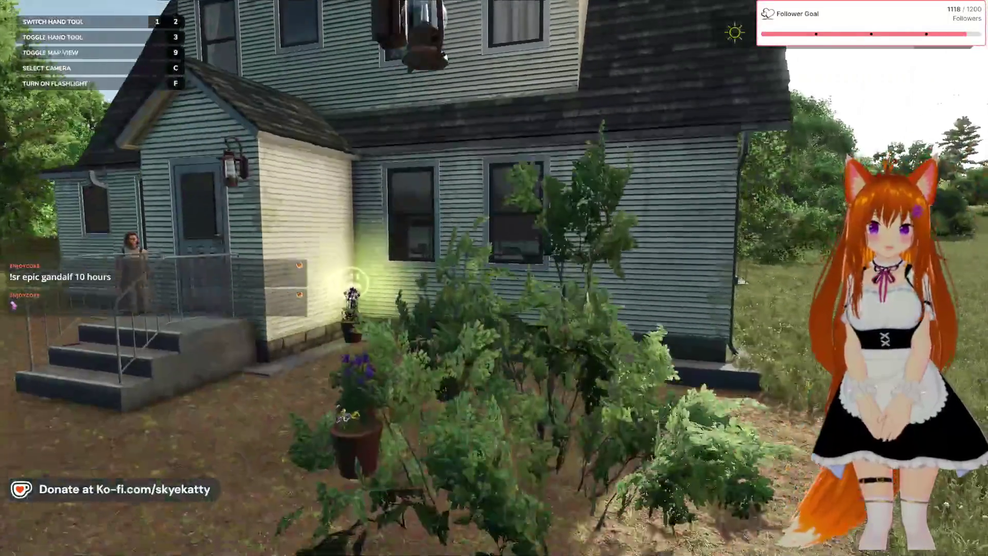
key("Escape")
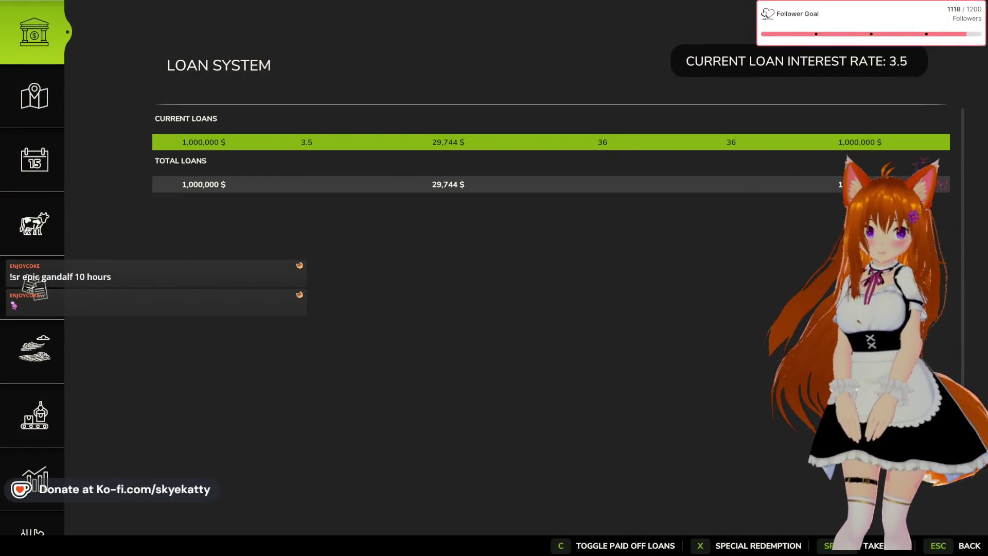
Switch from the game back to GIANTS Editor with map.i3d open
key("alt+Tab")
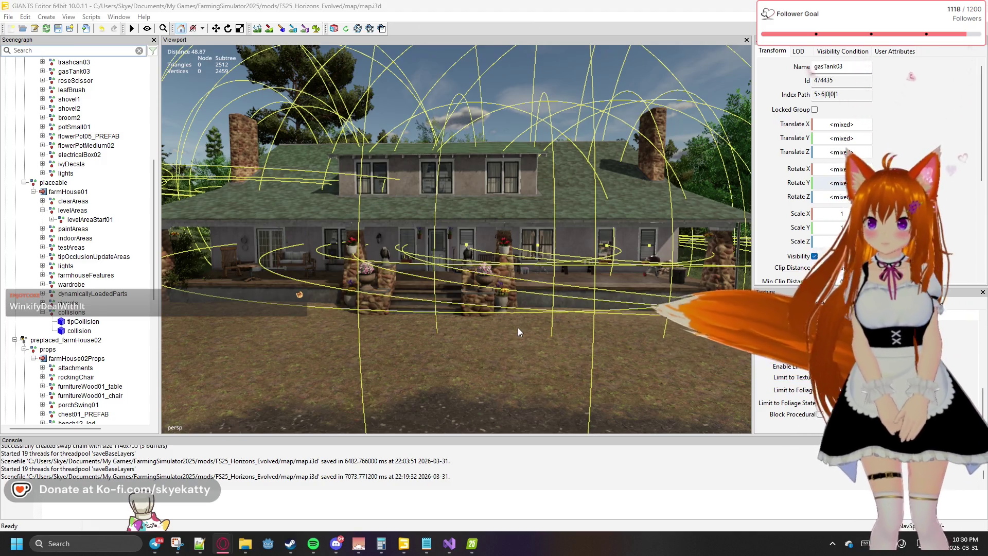
Zoom out to an overhead farmhouse view, glance at the running game, and return to the editor
scroll(513, 338, "down", 2)
mouse_move(514, 338)
left_mouse_down()
mouse_move(529, 301)
mouse_move(655, 186)
mouse_move(567, 432)
mouse_move(518, 451)
left_mouse_up()
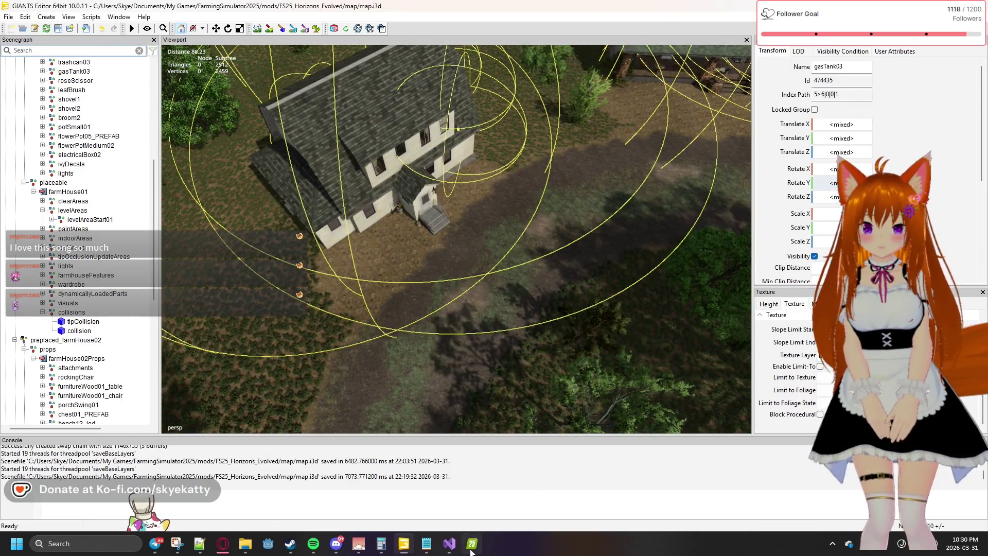
left_click(470, 550)
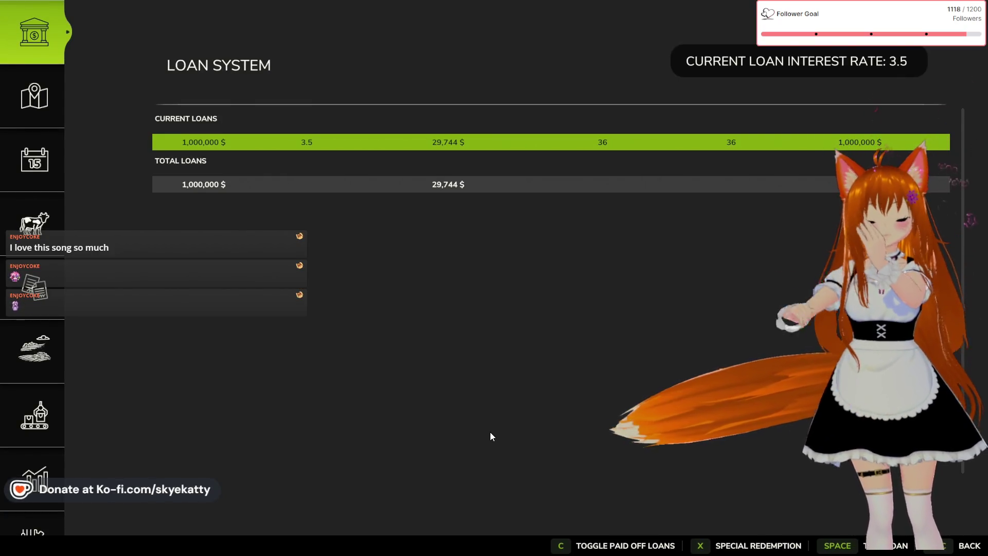
key("alt+Tab")
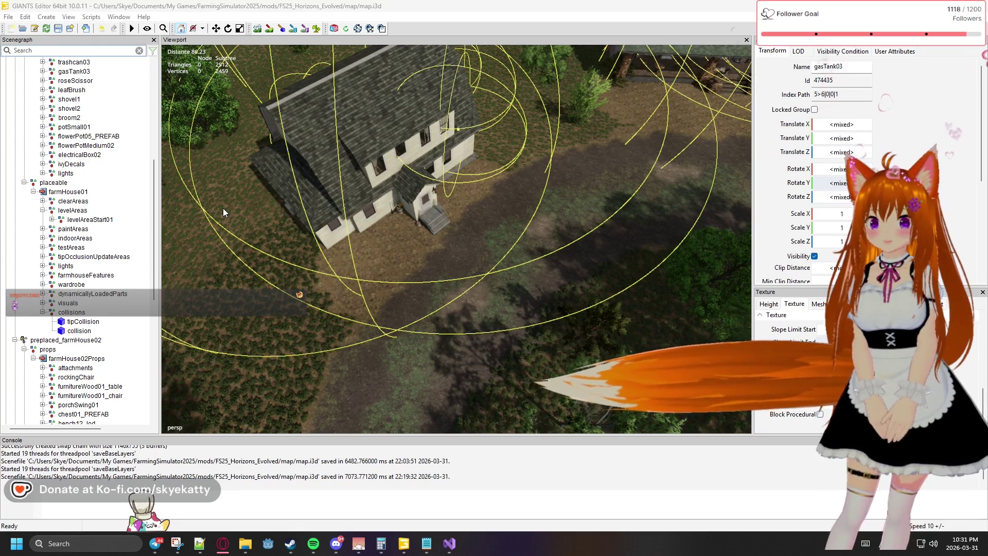
Inspect preplaced_farmHouse02's props, collapsing and selecting the farmHouse02Props node
scroll(123, 230, "down", 1)
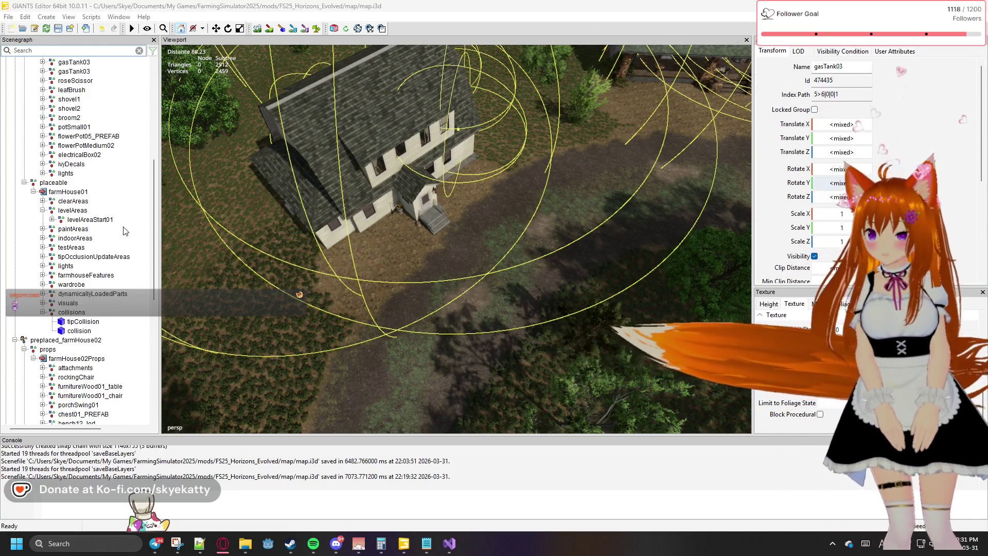
scroll(123, 231, "up", 3)
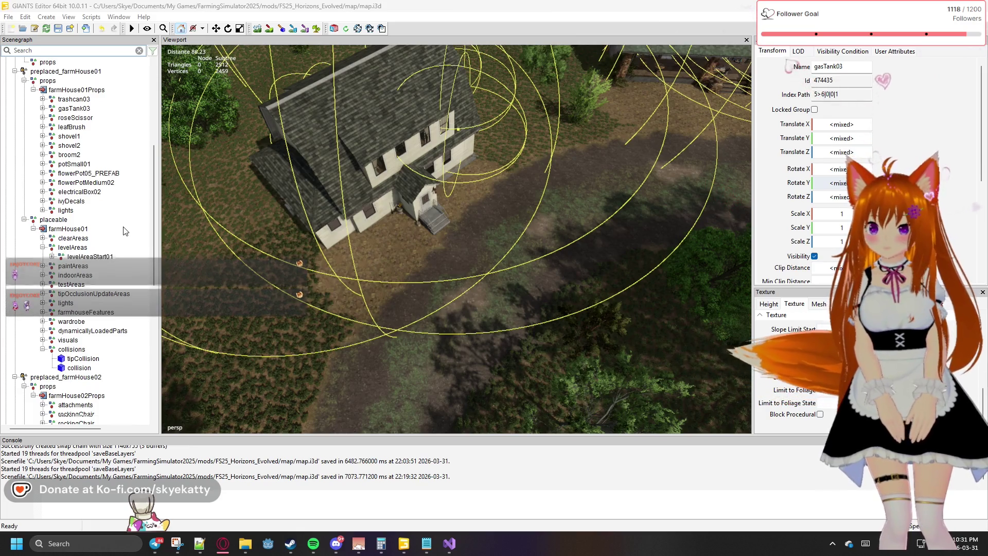
scroll(70, 335, "down", 3)
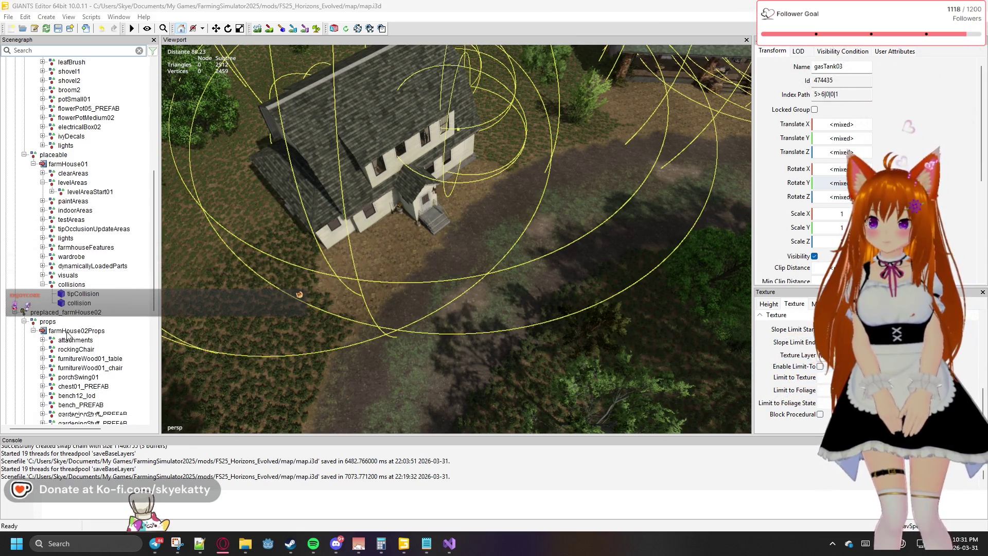
left_click(46, 321)
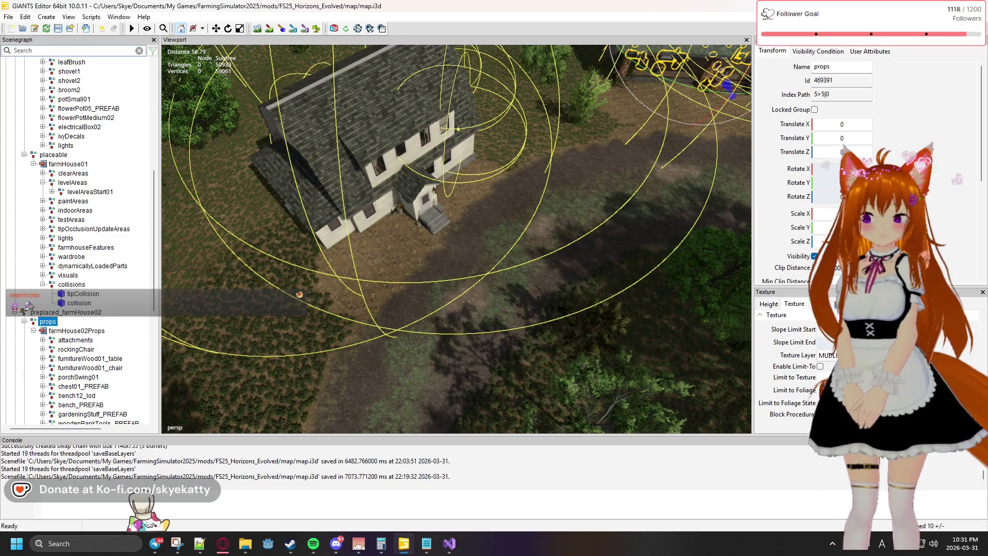
left_click(33, 331)
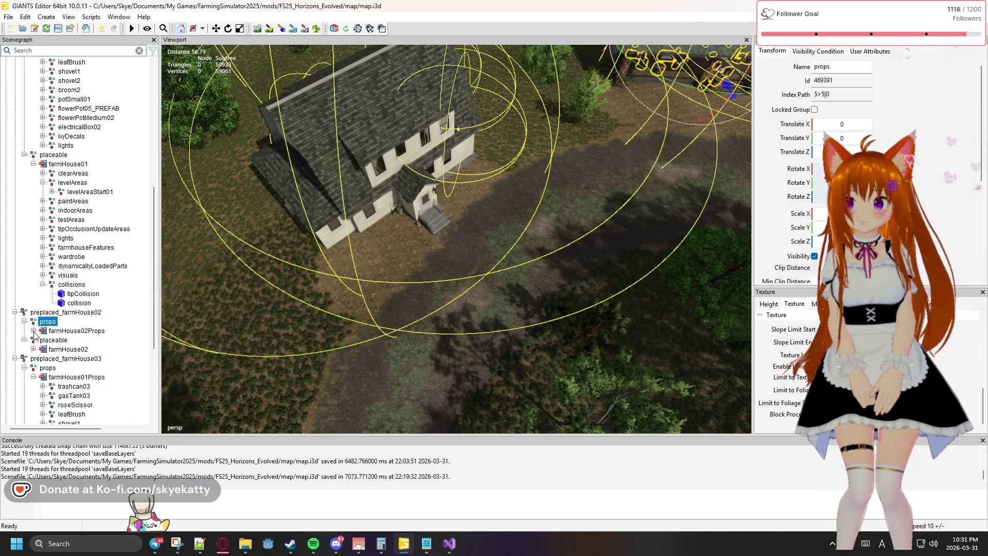
left_click(50, 332)
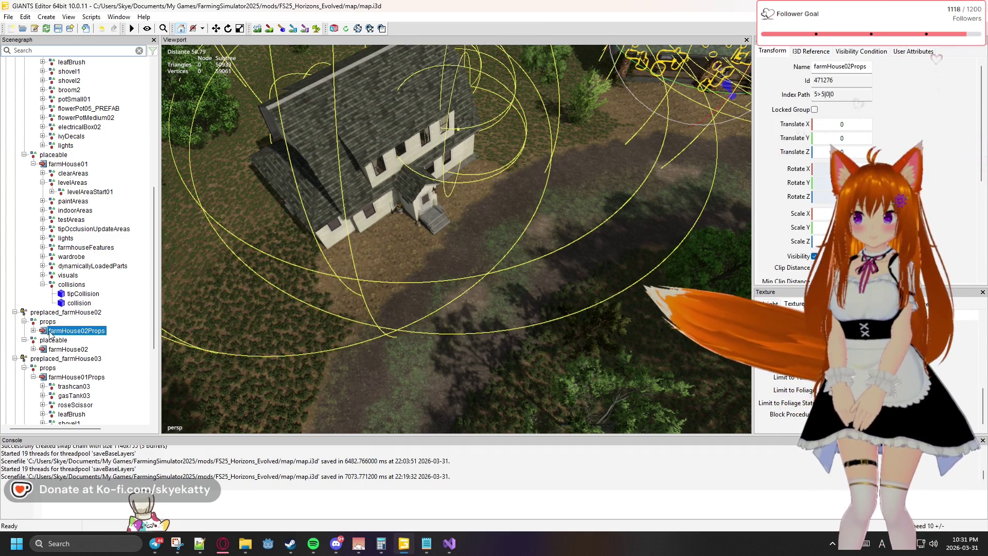
Scroll up the Scenegraph and select the props group under preplaced_sawmill
scroll(51, 332, "down", 1)
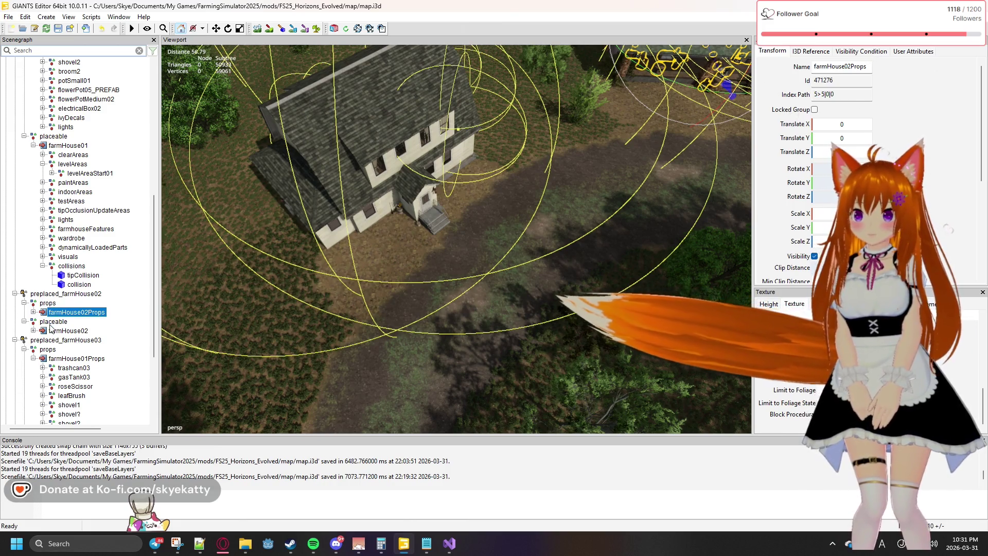
scroll(51, 327, "down", 1)
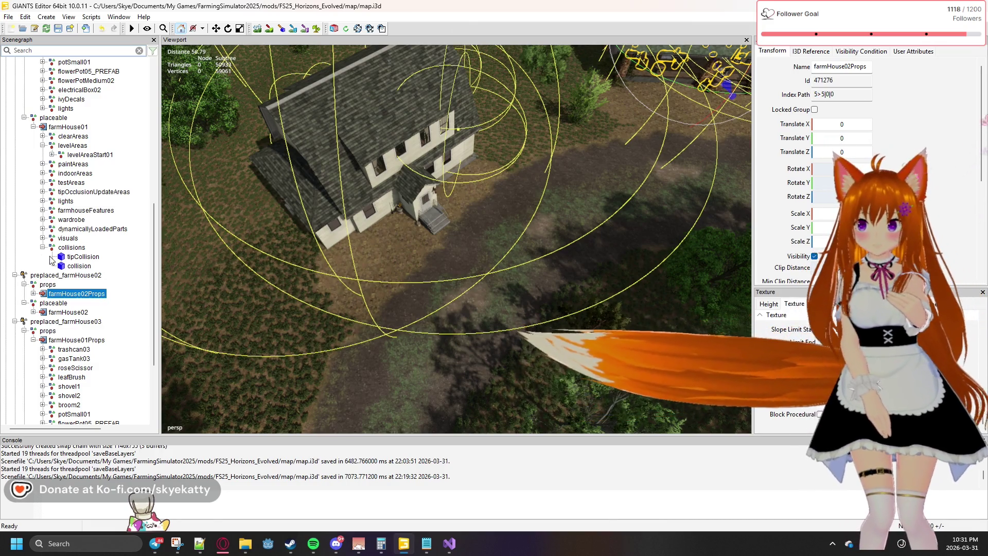
scroll(104, 291, "up", 2)
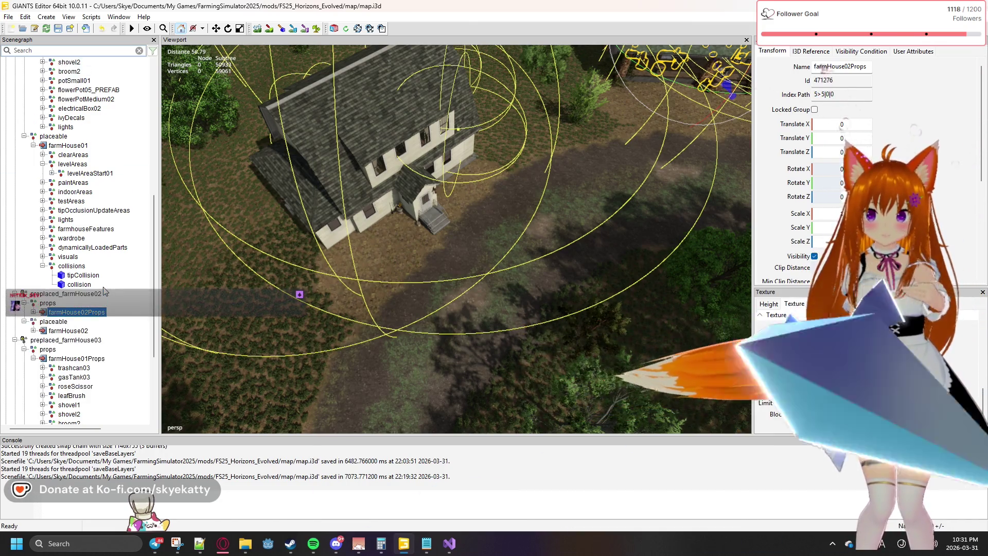
scroll(104, 290, "up", 4)
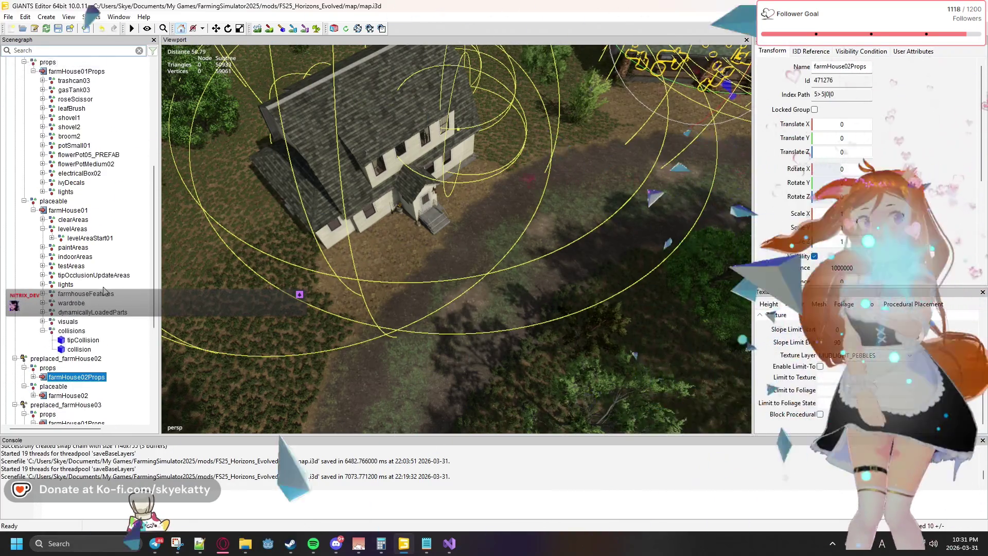
scroll(104, 291, "up", 3)
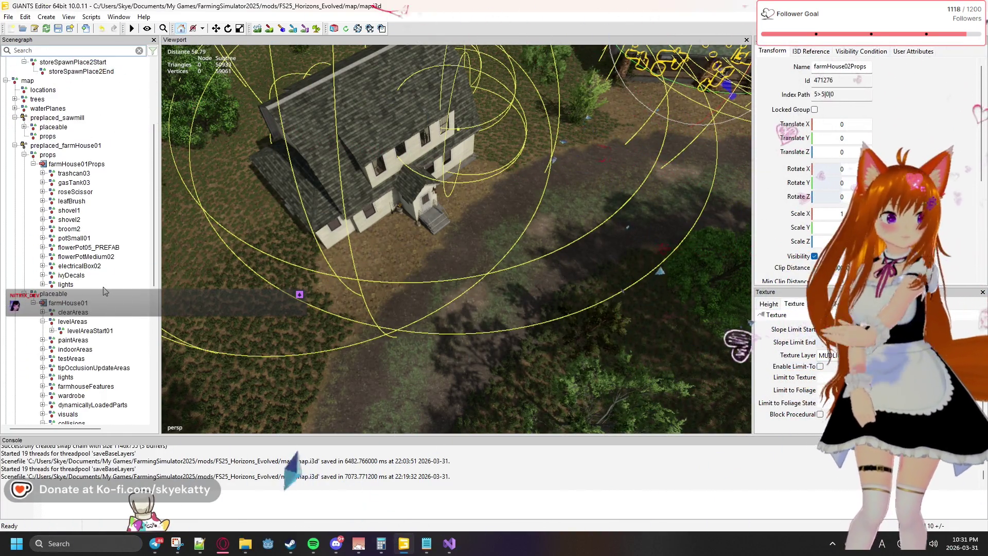
scroll(104, 291, "up", 1)
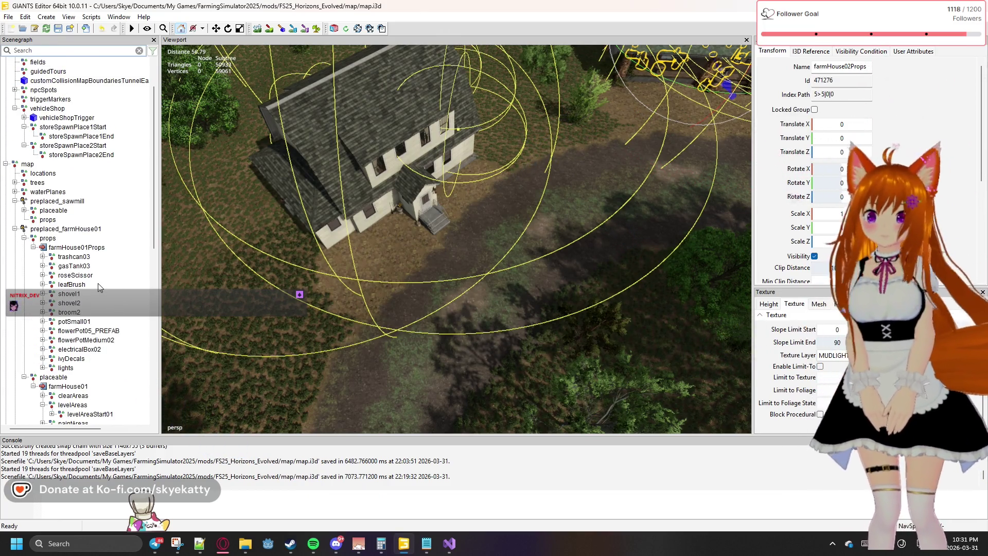
left_click(47, 220)
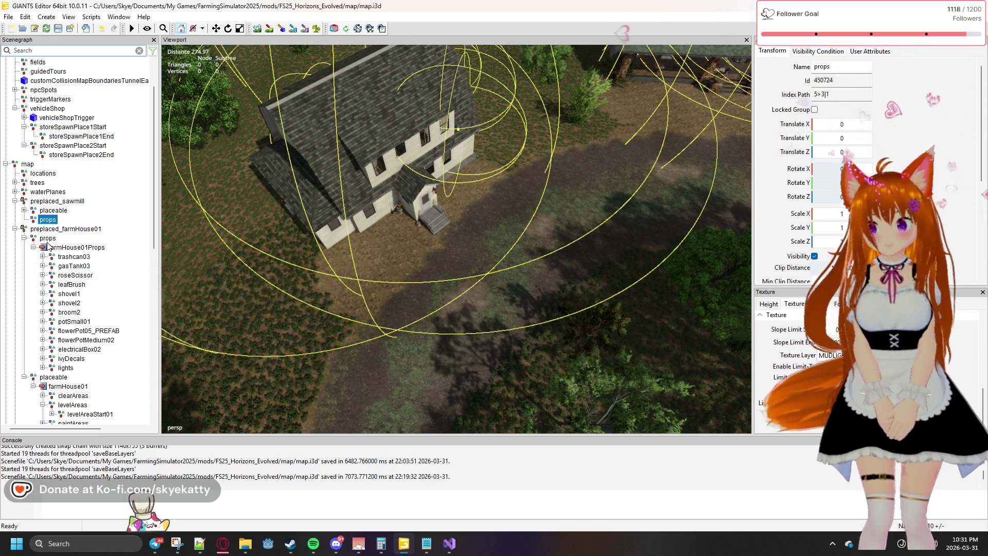
Scroll down and select the farmHouse01Props group under preplaced_farmHouse03
scroll(51, 252, "down", 3)
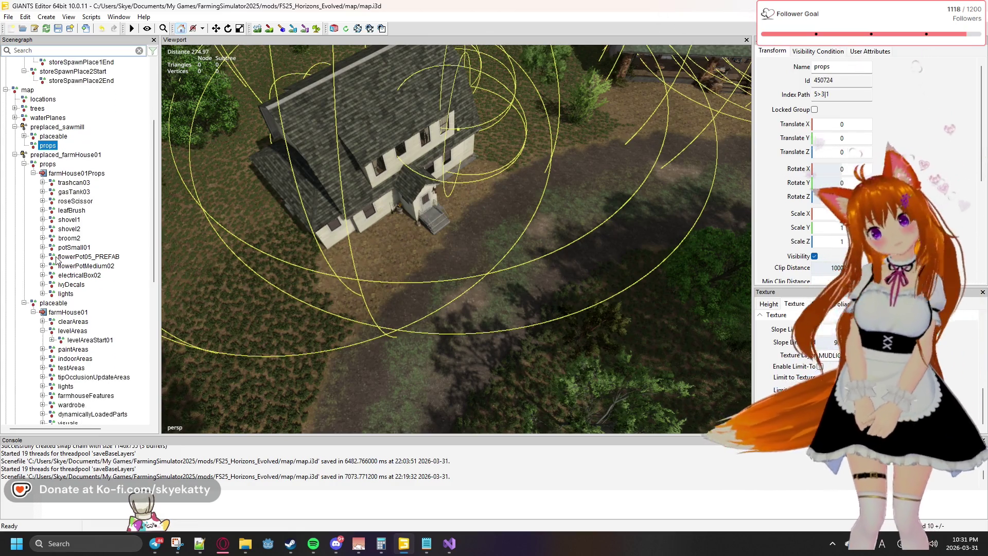
scroll(56, 261, "down", 1)
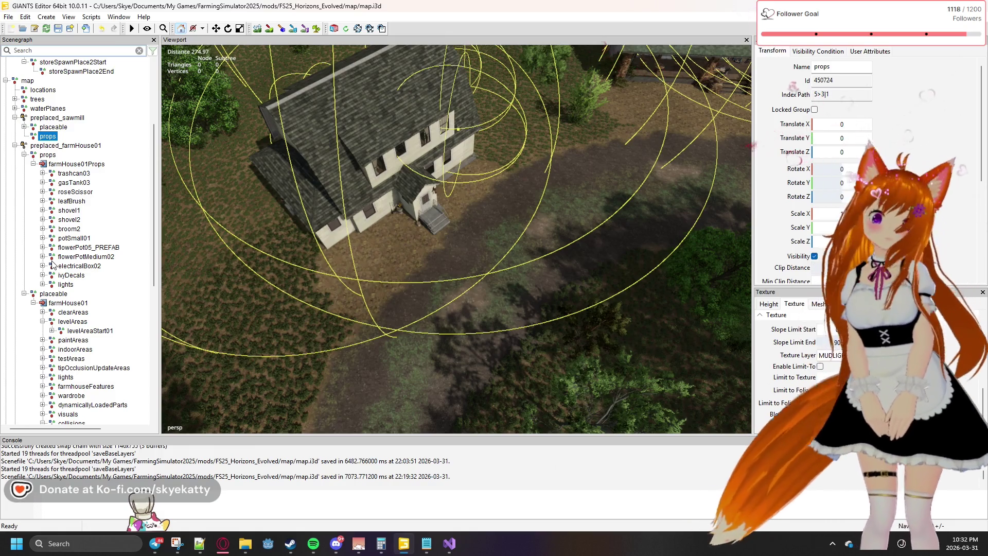
scroll(52, 264, "down", 1)
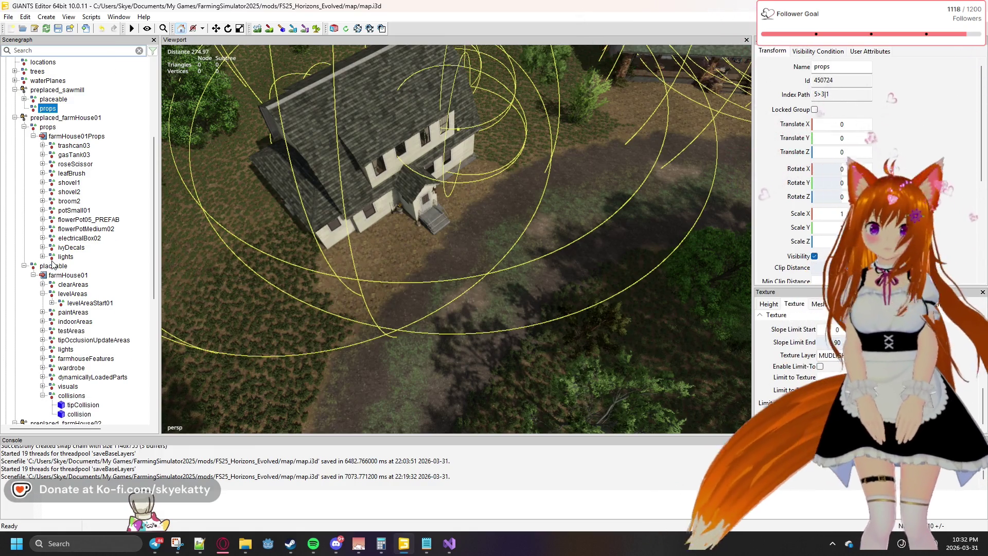
scroll(52, 265, "down", 4)
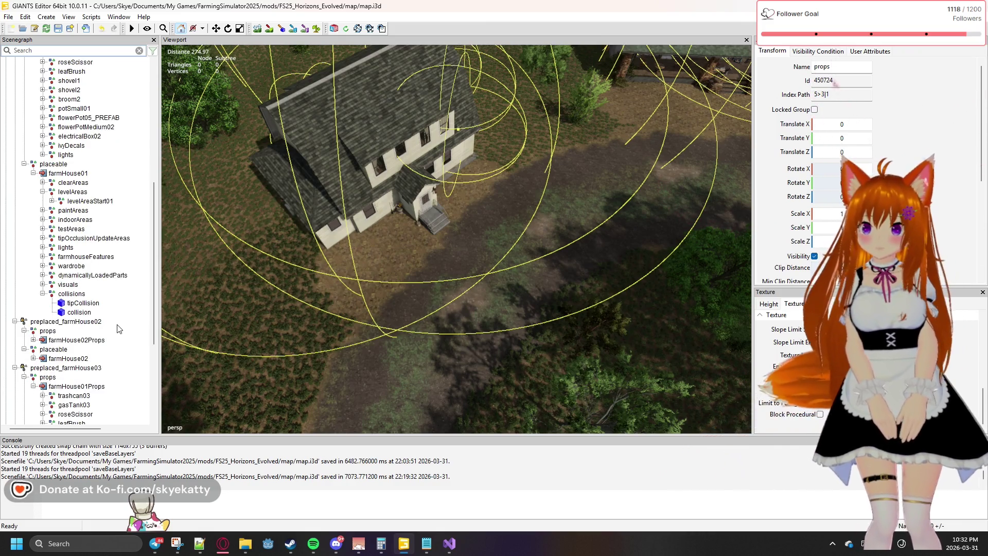
left_click_drag(154, 282, 144, 363)
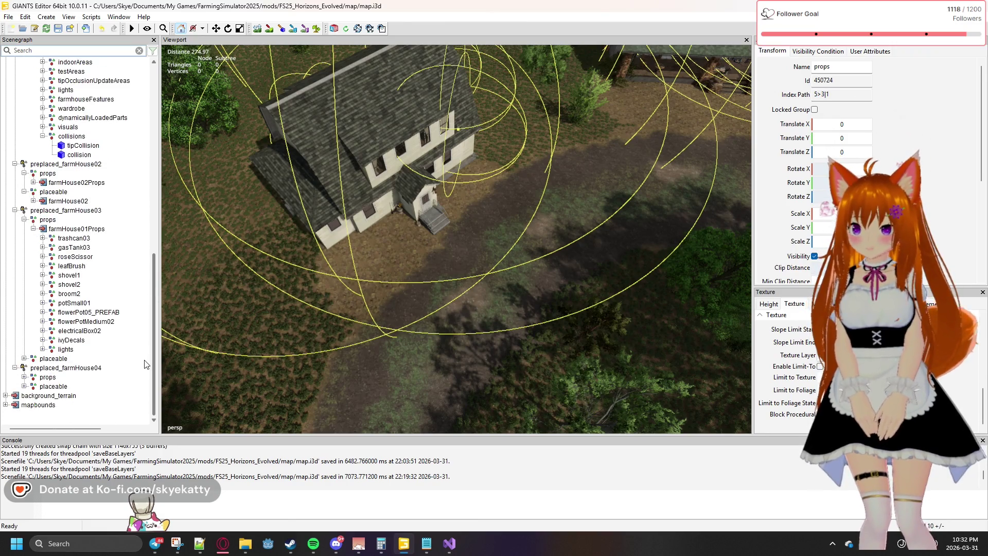
left_click(78, 231)
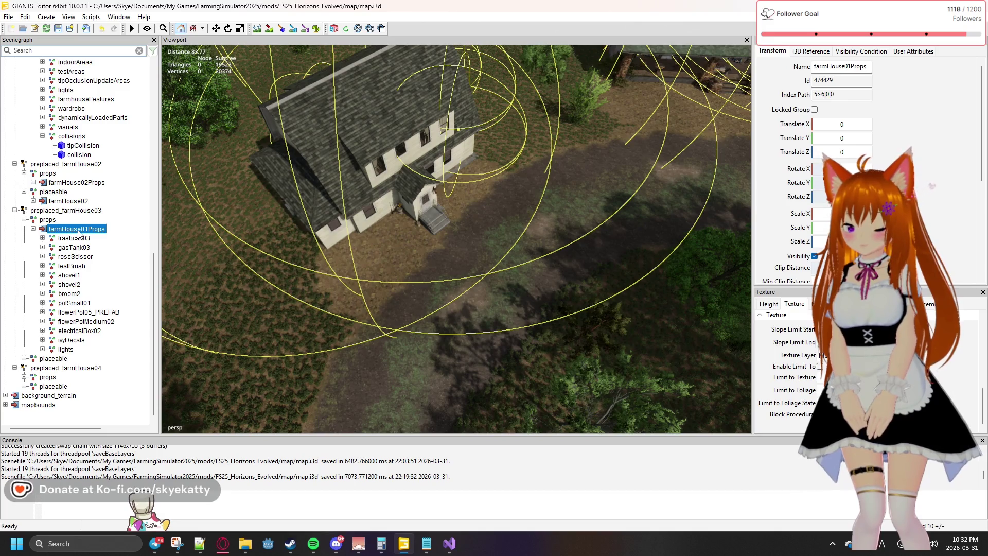
Delete farmHouse01Props from farmHouse03 and farmHouse01, moving farmHouse02Props under preplaced_farmHouse04's props
key("Delete")
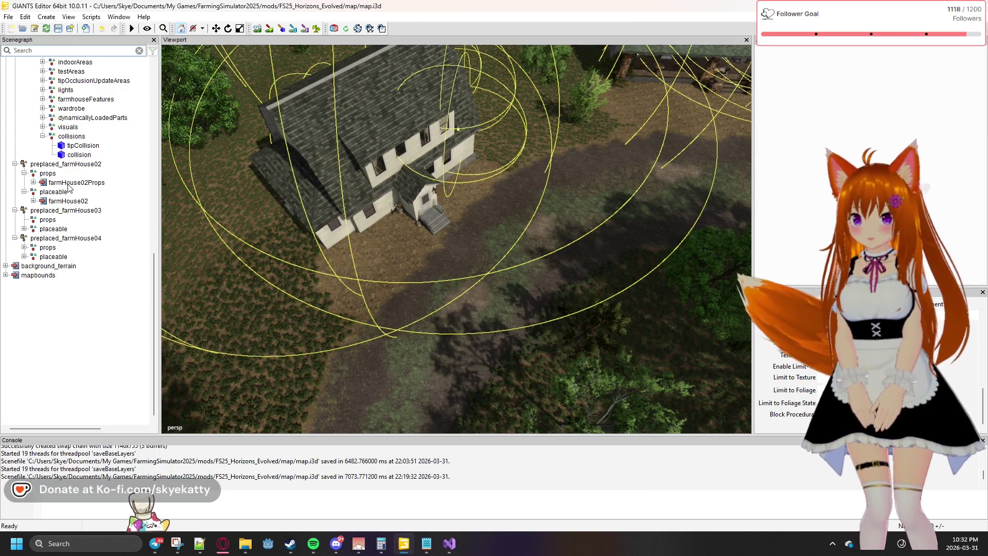
scroll(72, 210, "up", 2)
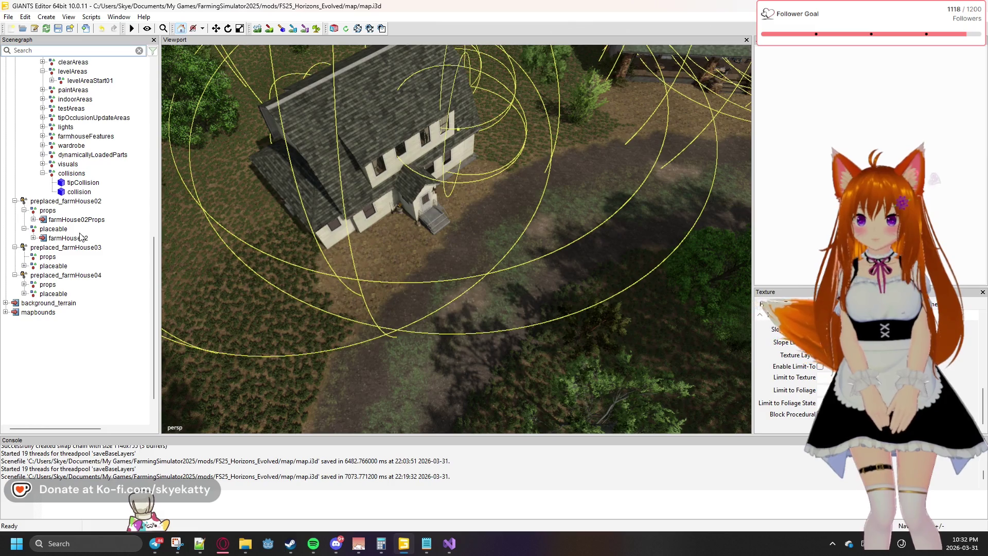
left_click(48, 221)
mouse_move(93, 310)
left_mouse_down()
mouse_move(61, 214)
mouse_move(63, 110)
left_mouse_up()
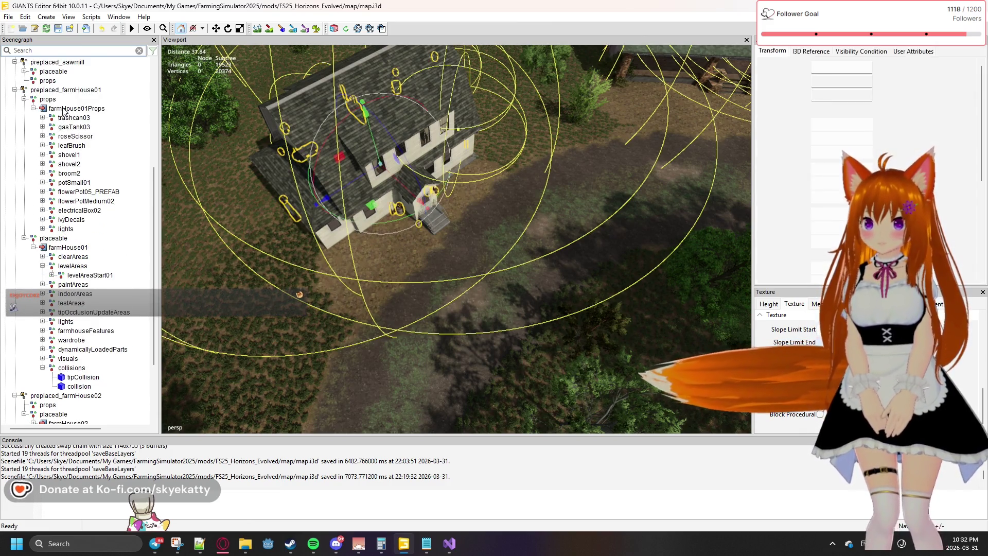
left_click(62, 110)
key("Delete")
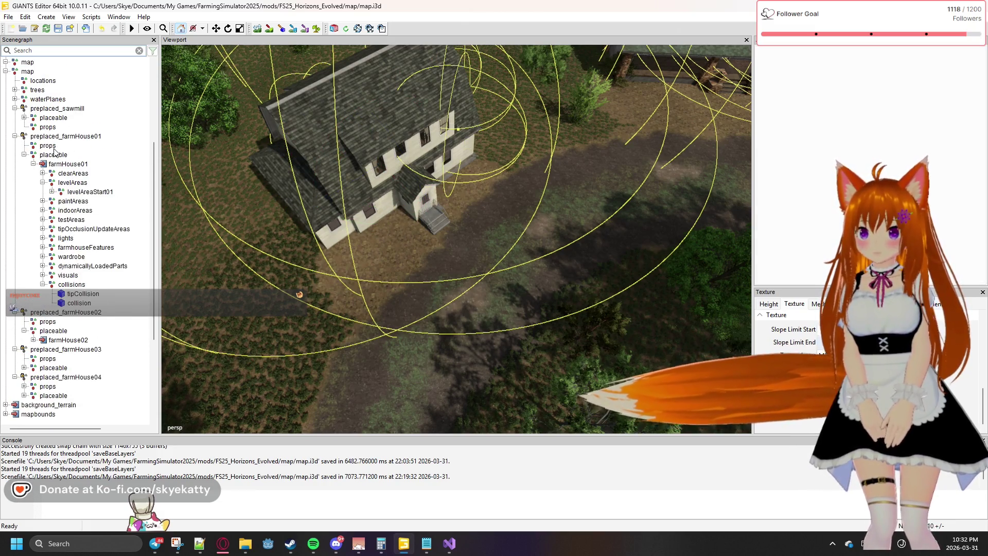
Check preplaced_farmHouse04's props and delete the moved farmHouse02Props group
scroll(54, 149, "up", 1)
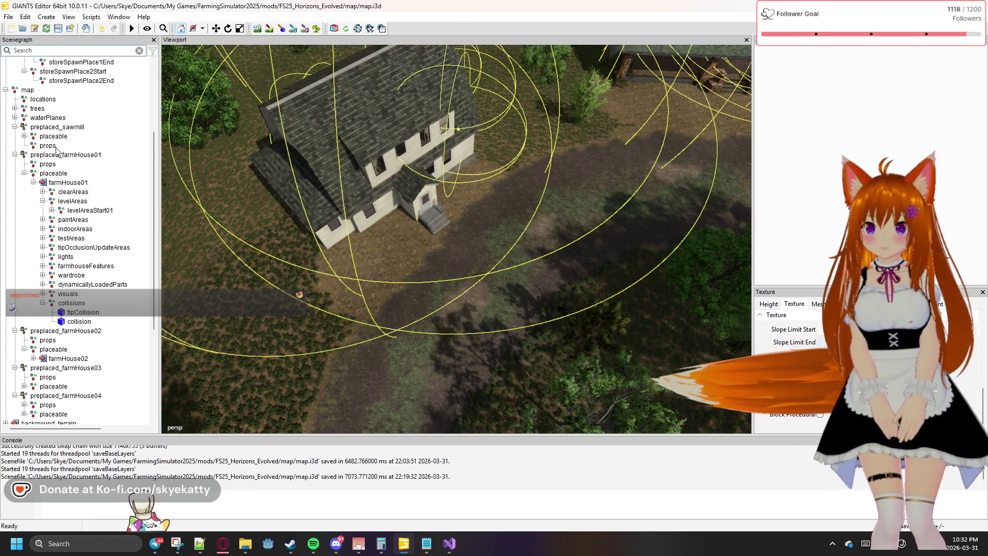
scroll(56, 149, "up", 1)
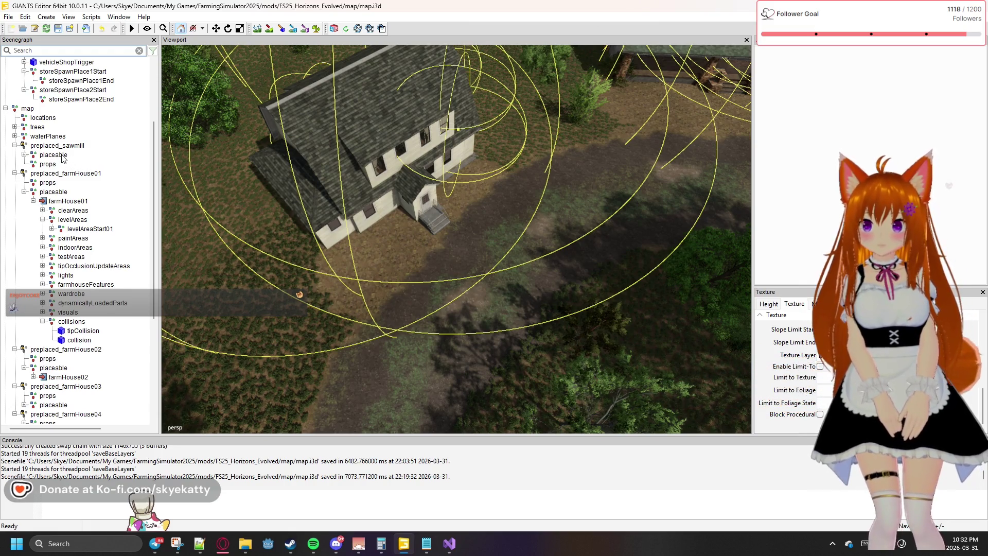
scroll(67, 199, "down", 3)
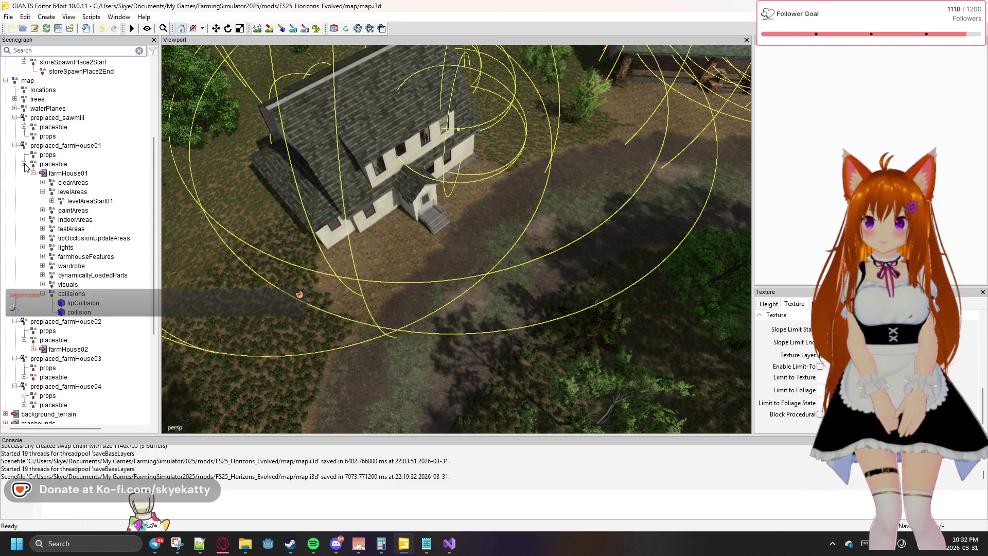
left_click(24, 163)
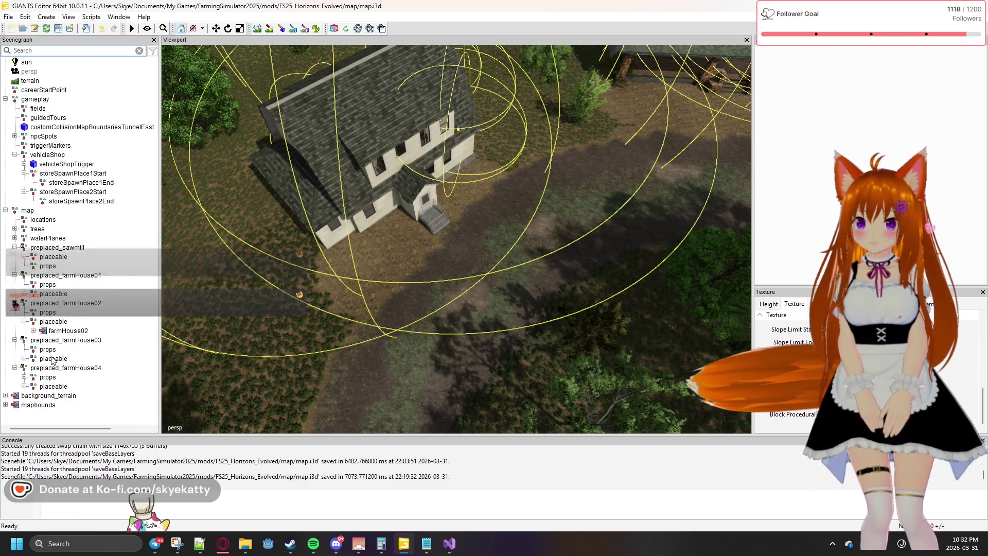
left_click(24, 377)
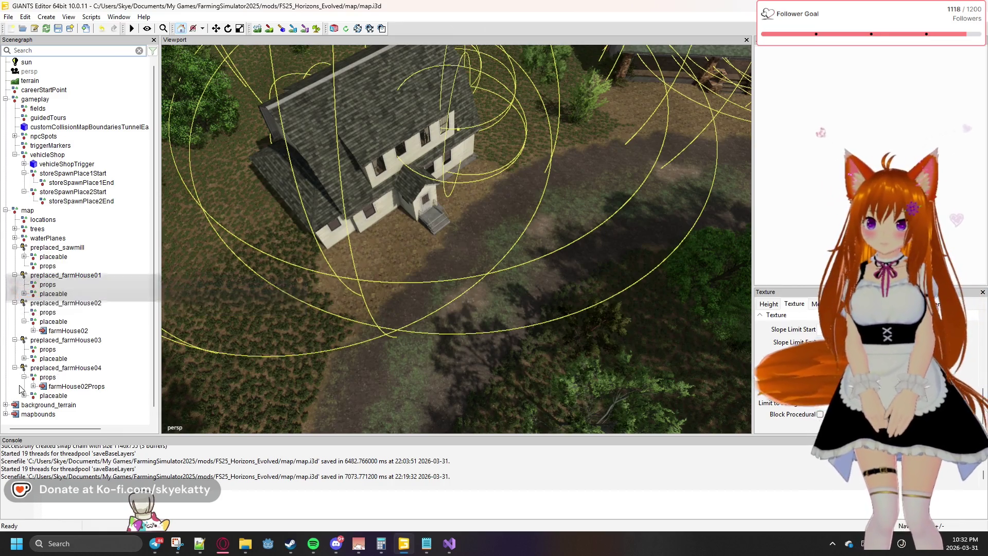
left_click(46, 386)
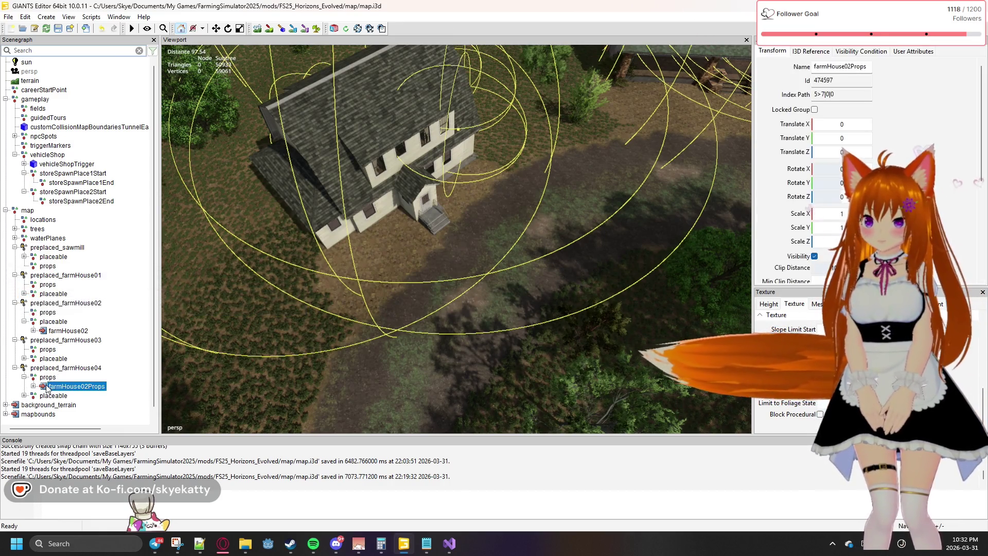
key("Delete")
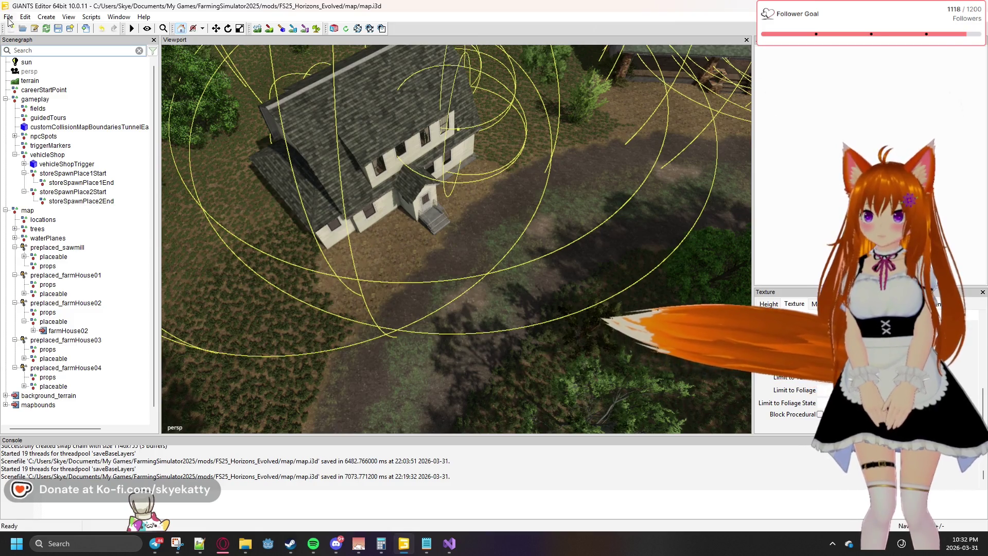
Save the edited map.i3d from the File menu
left_click(8, 16)
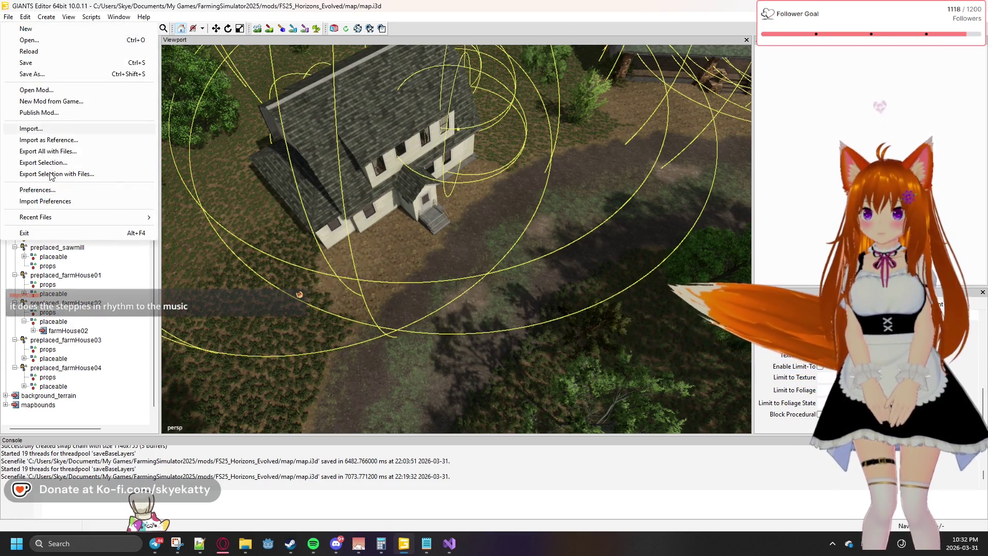
left_click(41, 62)
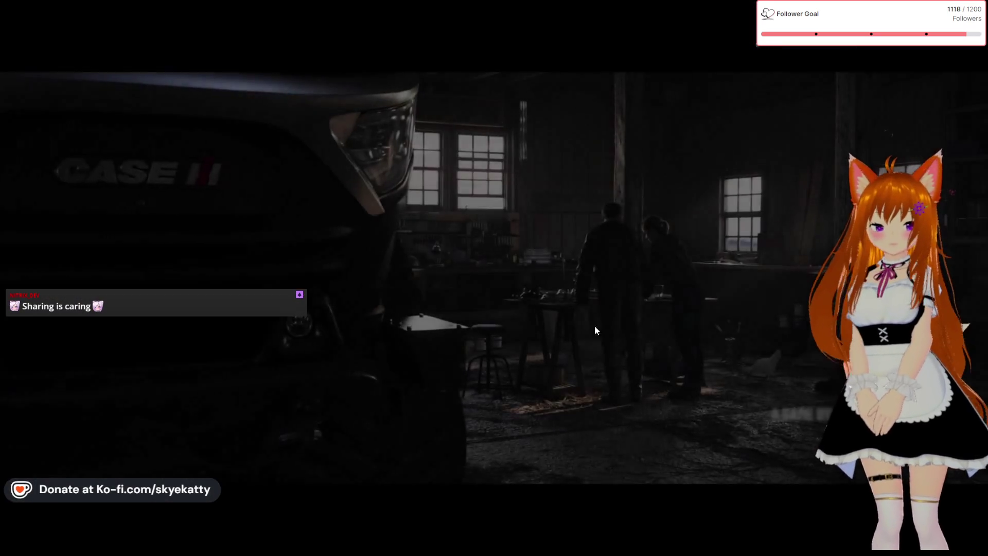
Create a career in the first empty slot: Start From Scratch, $1,000,000 money, $1,000,000 loan
left_click(594, 325)
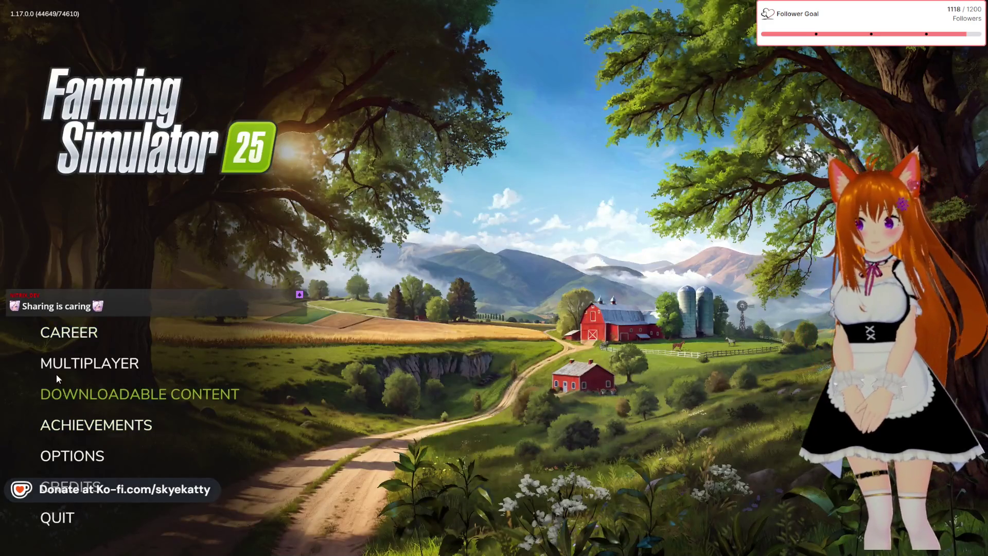
left_click(73, 331)
left_click(331, 184)
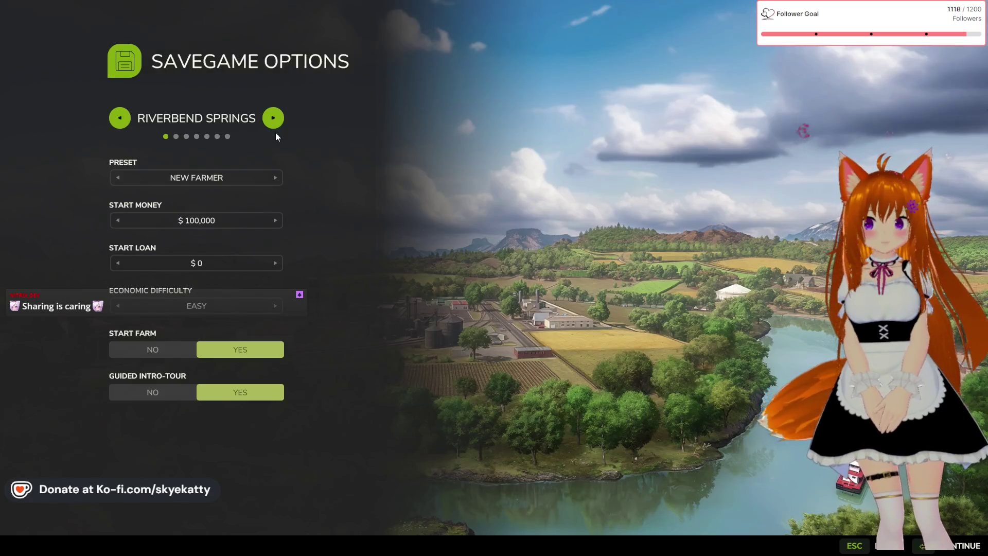
left_click(276, 182)
left_click(276, 183)
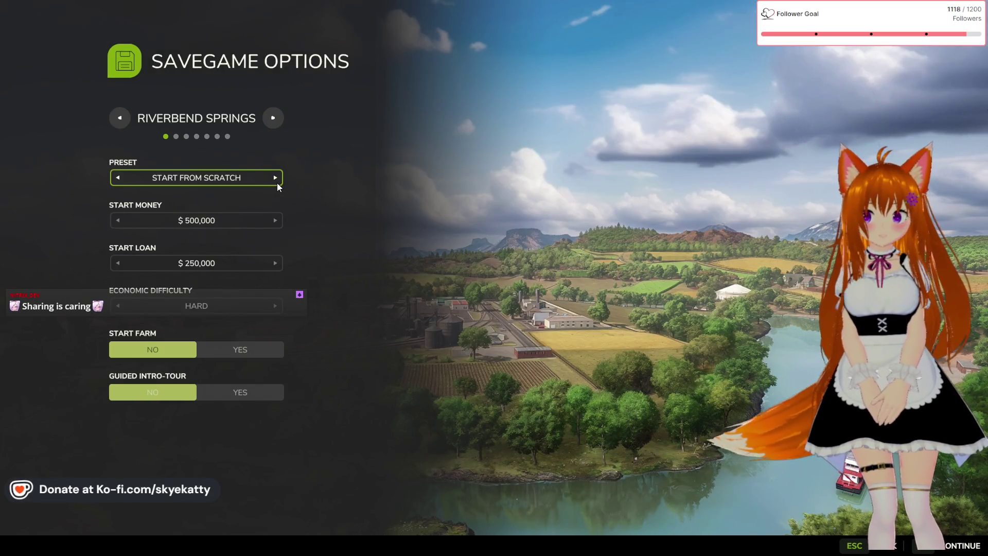
left_click(279, 226)
left_click(279, 225)
left_click(282, 262)
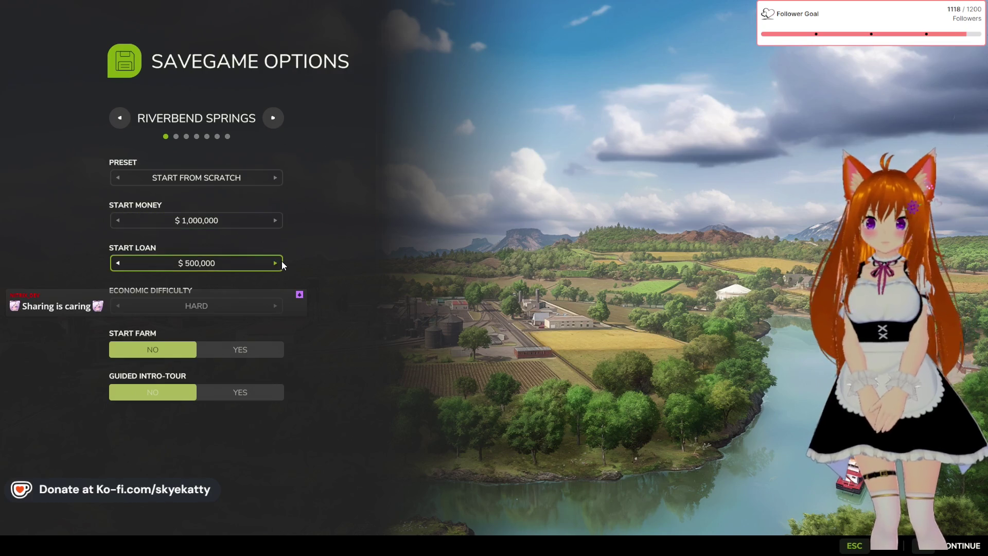
left_click(281, 261)
left_click(281, 262)
Choose the Ontario map and start loading the new savegame
left_click(280, 119)
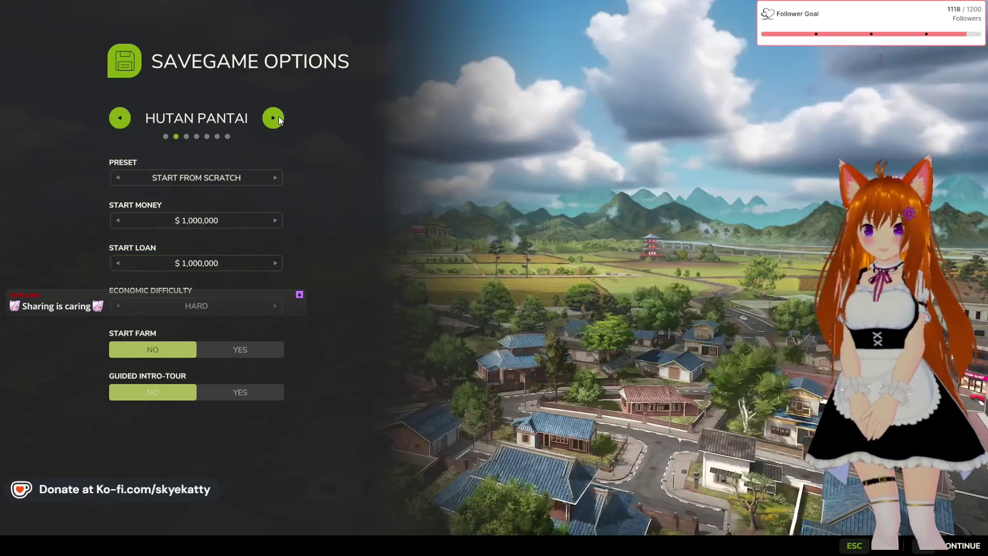
left_click(279, 116)
left_click(279, 117)
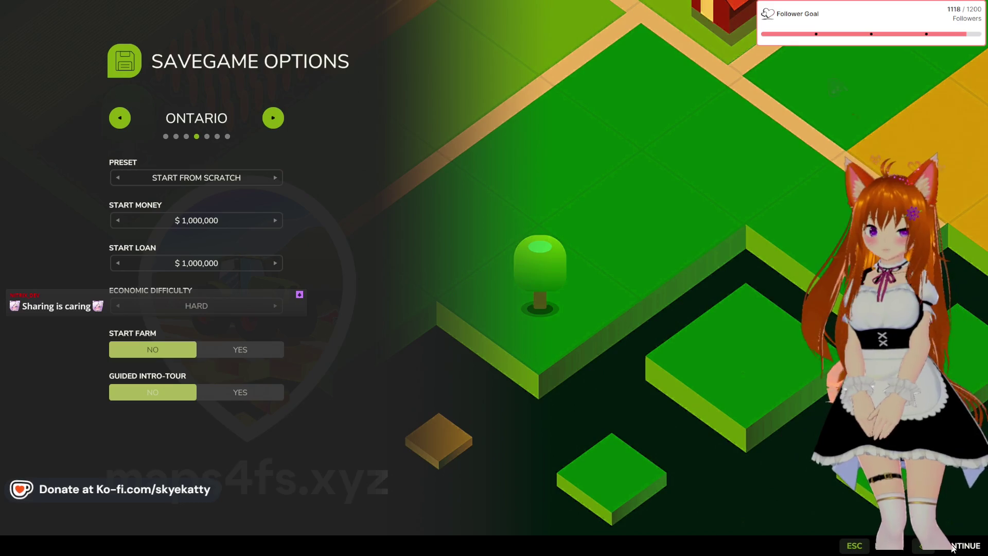
key("Return")
left_click(935, 541)
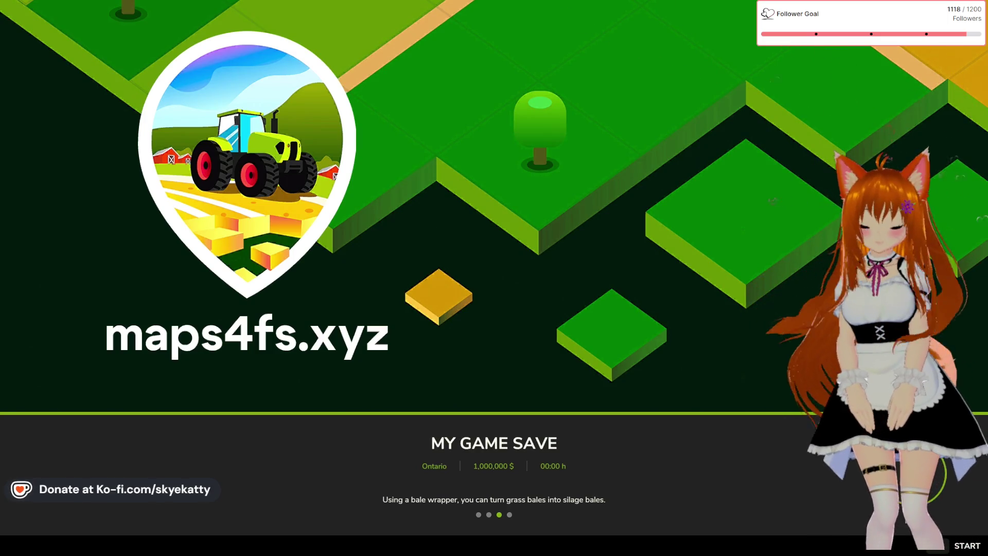
Continue past the loading screen into the loaded Ontario save
key("Return")
Finish character creation, buy the Zetor Crystal 16045 from Small Tractors for $55,000, and return to the farmyard
key("Escape")
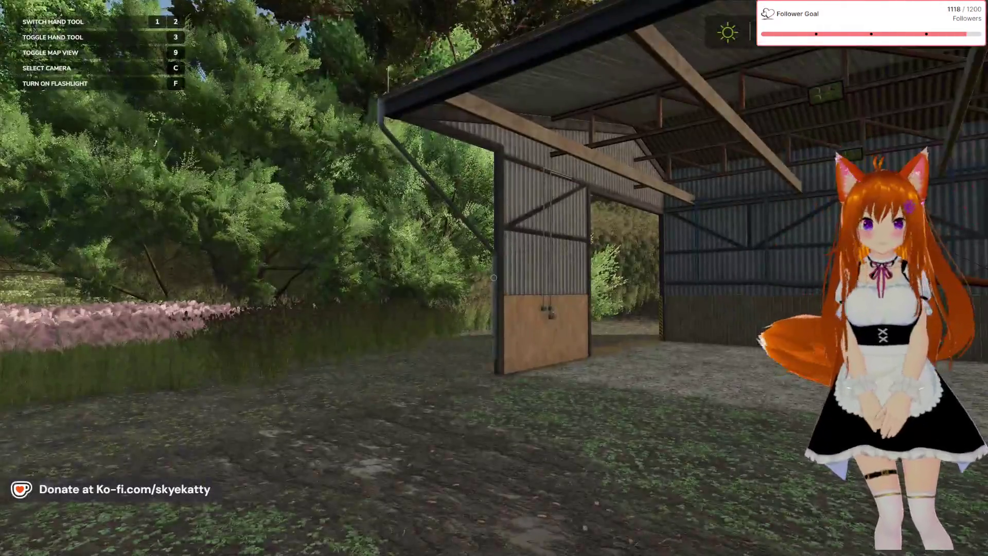
key("p")
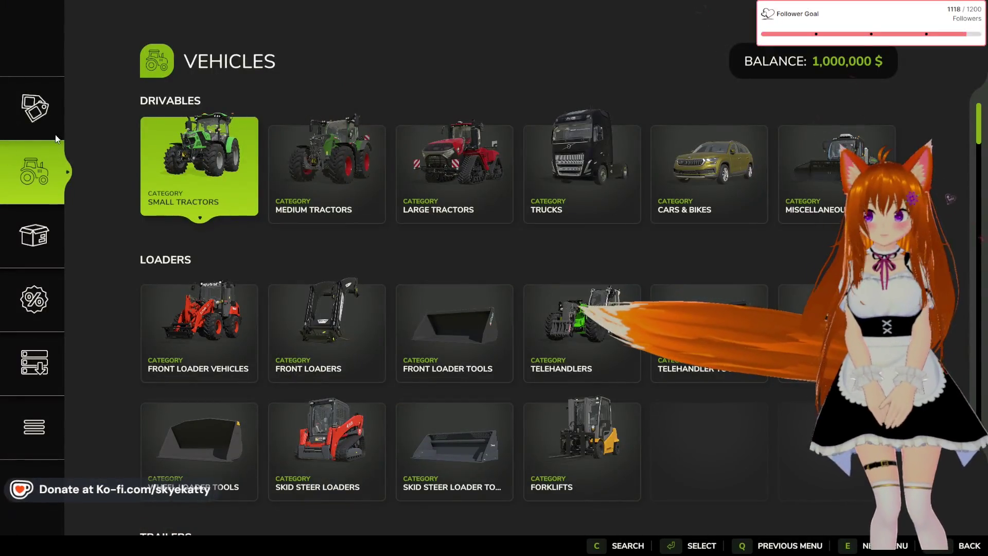
left_click(156, 168)
scroll(168, 288, "down", 5)
left_click(179, 329)
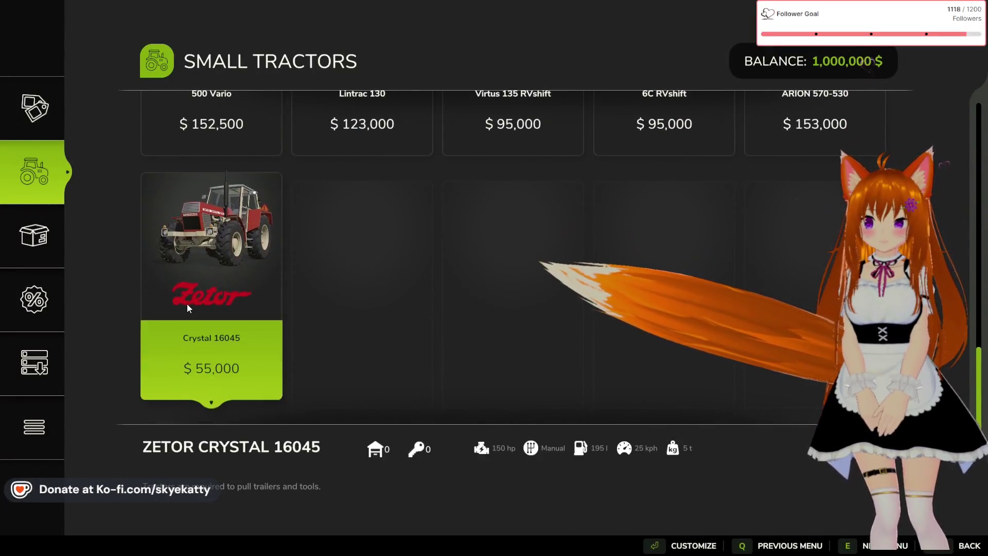
left_click(187, 304)
left_click(813, 546)
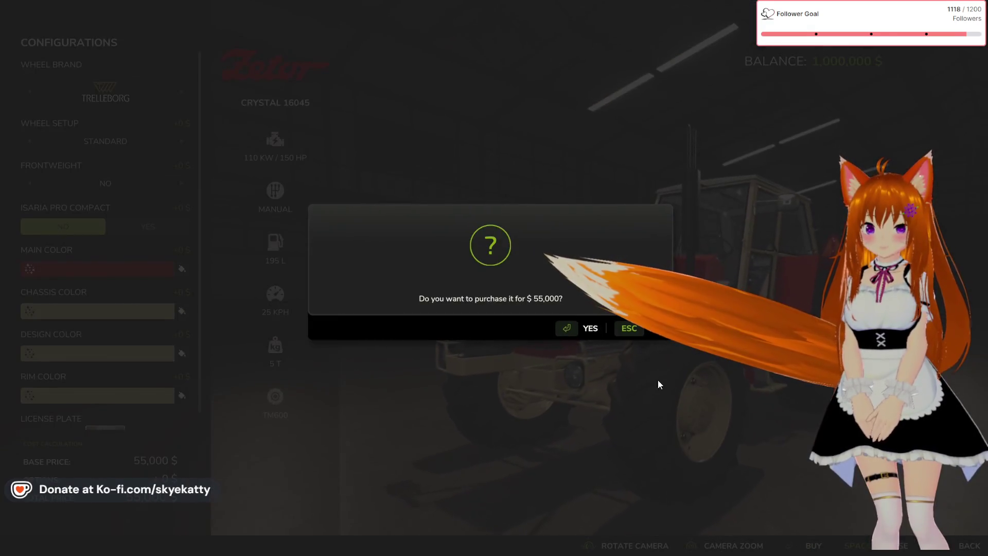
left_click(583, 327)
left_click(599, 323)
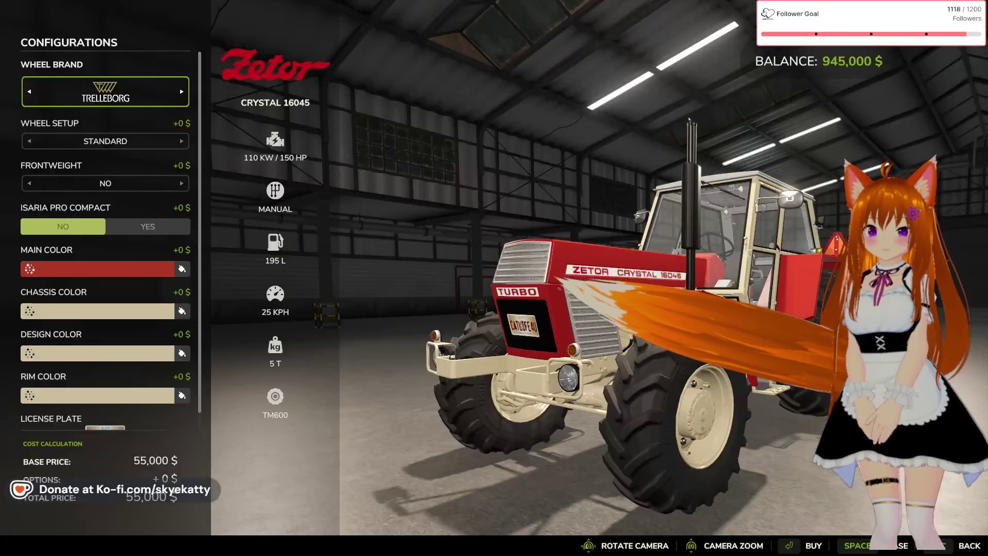
key("Escape")
key("Escape")
key("Escape")
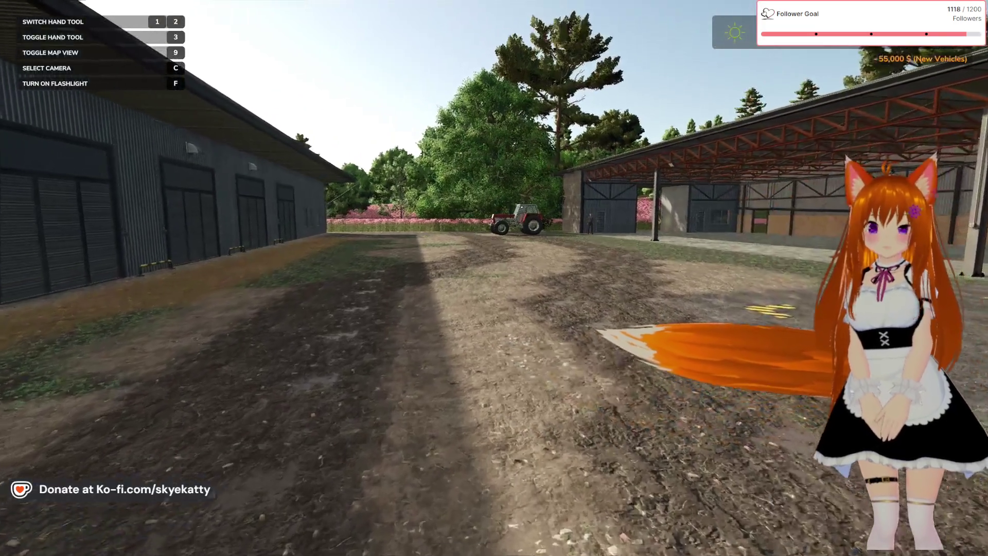
Walk to the red Zetor tractor, board it, check the cab view, then step out
key("w")
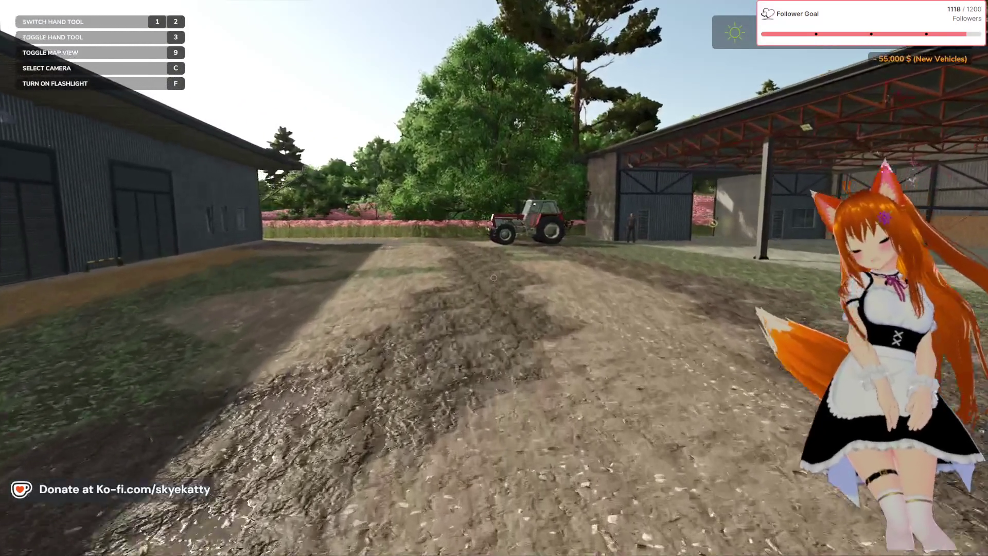
key("w")
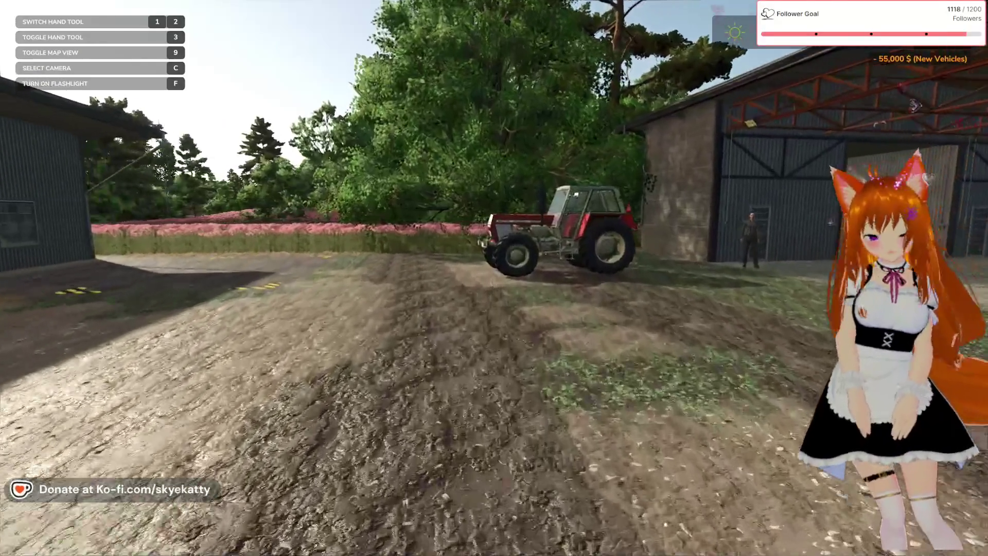
key("w")
key("e")
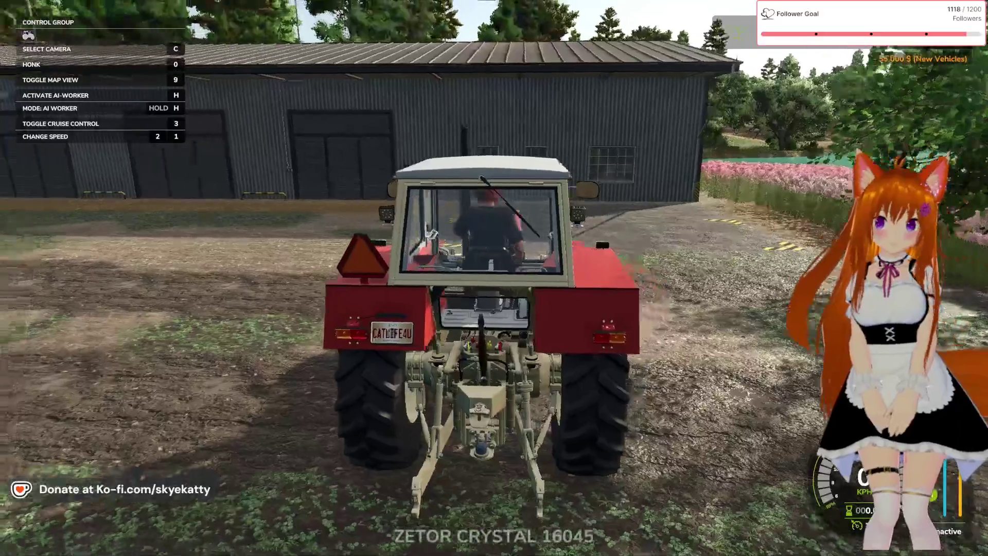
key("c")
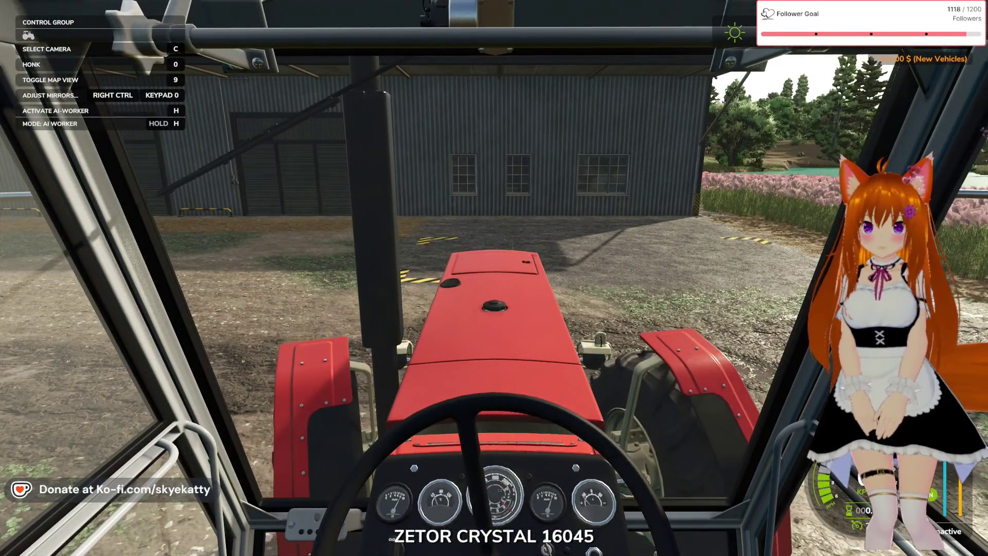
key("e")
Buy the Lizard Pickup 2017 from Cars & Bikes for $45,000 and return to the farm
key("p")
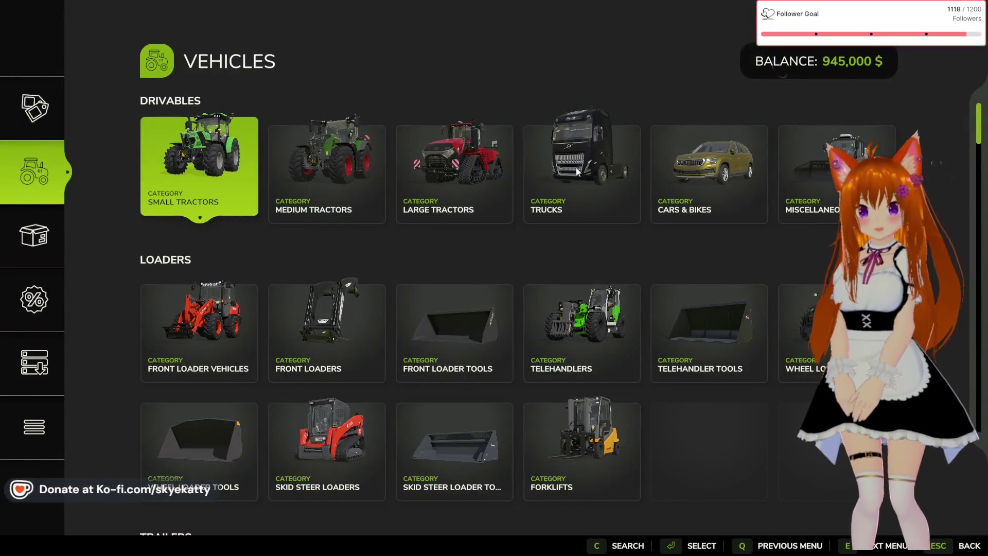
left_click(730, 176)
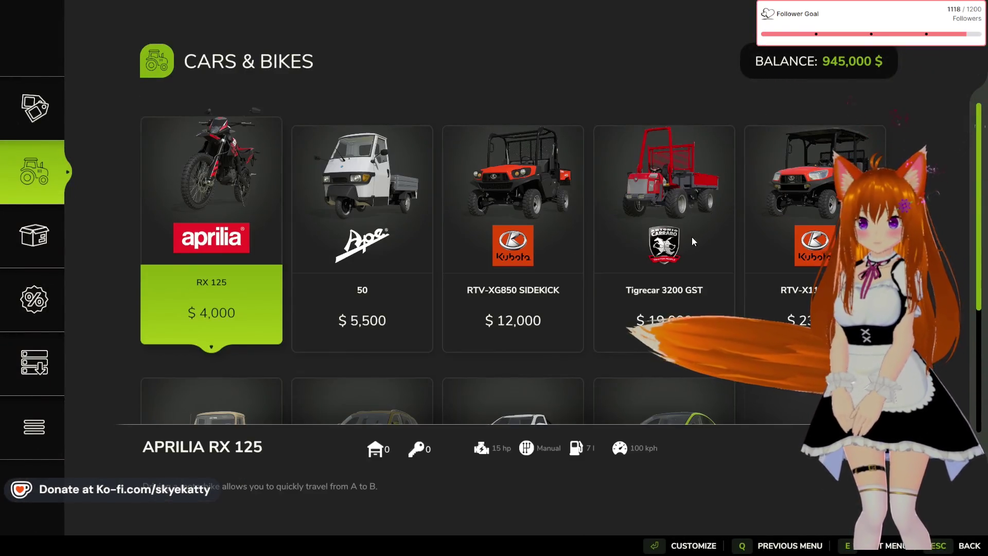
scroll(619, 229, "down", 2)
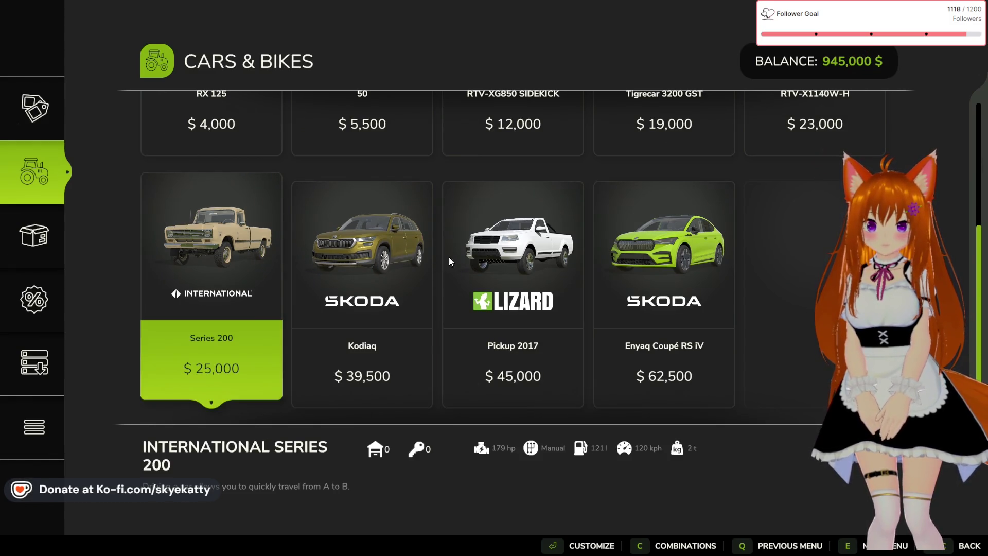
scroll(469, 256, "up", 2)
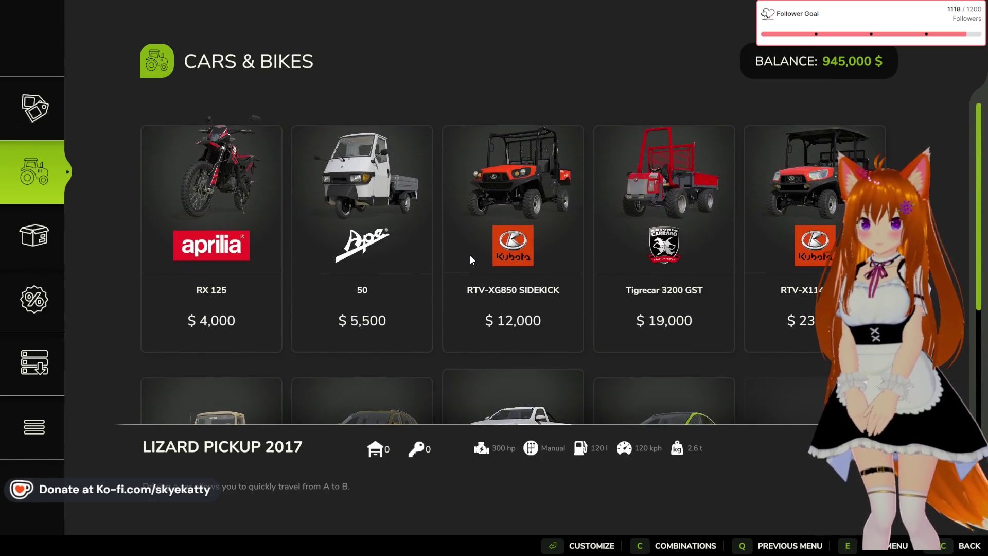
scroll(470, 255, "down", 2)
scroll(493, 267, "up", 2)
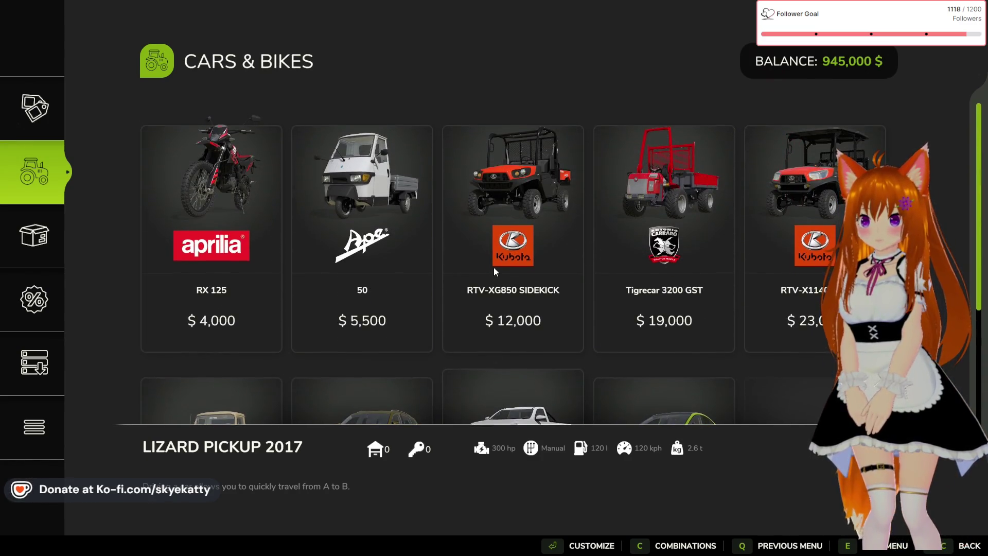
scroll(493, 267, "down", 2)
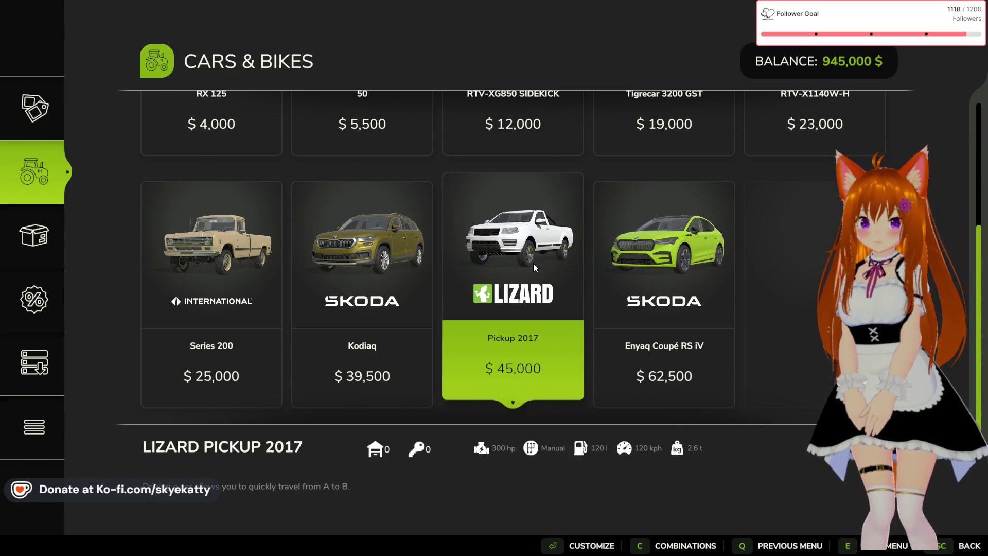
scroll(533, 264, "up", 2)
scroll(534, 261, "down", 2)
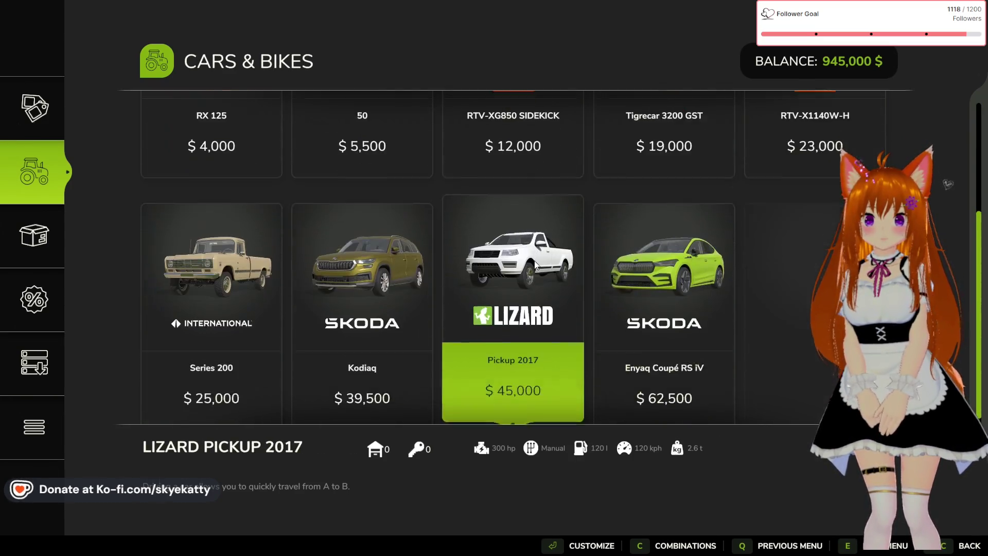
left_click(534, 261)
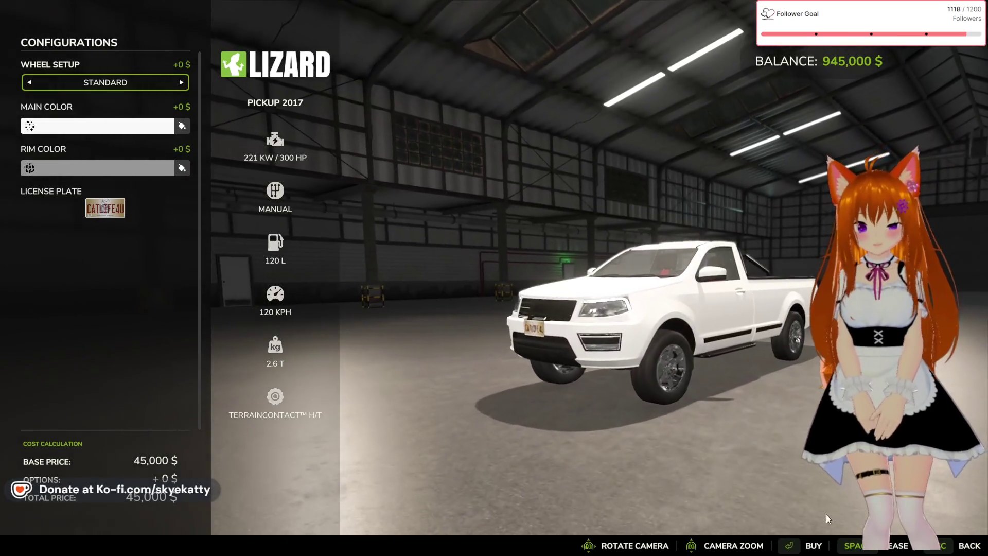
left_click(793, 552)
left_click(572, 330)
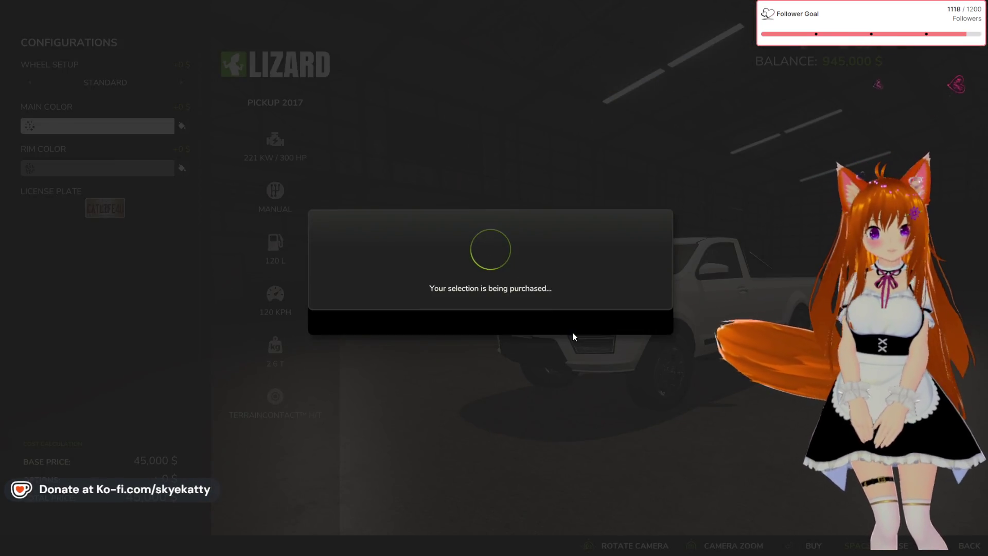
left_click(643, 328)
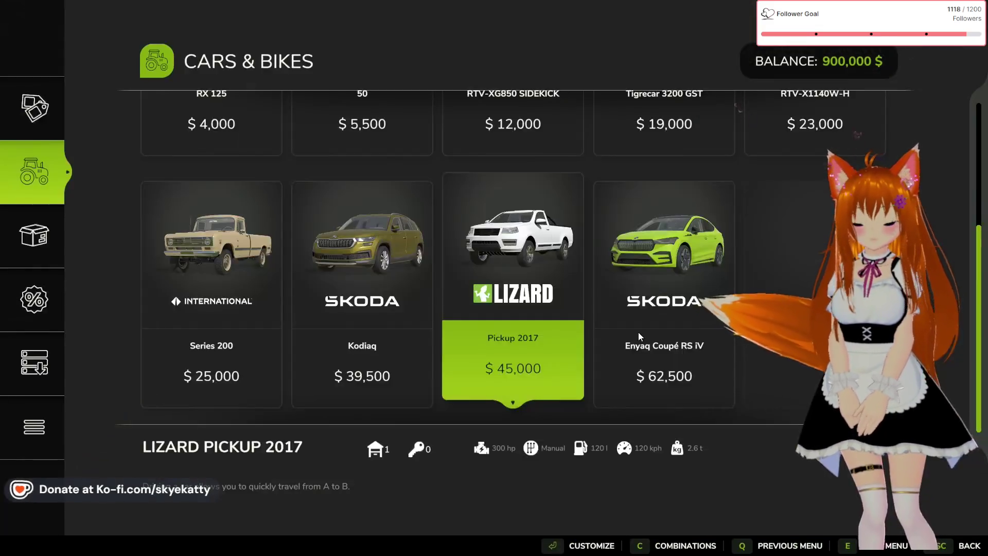
key("Escape")
key("Tab")
key("Tab")
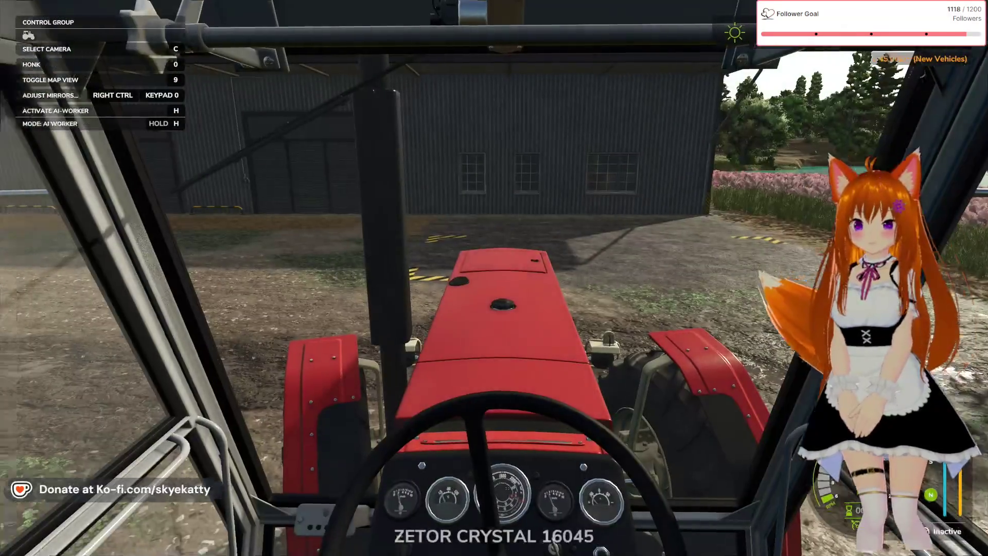
Get into the white Lizard pickup and drive it left across the yard and along the road
key("e")
key("w")
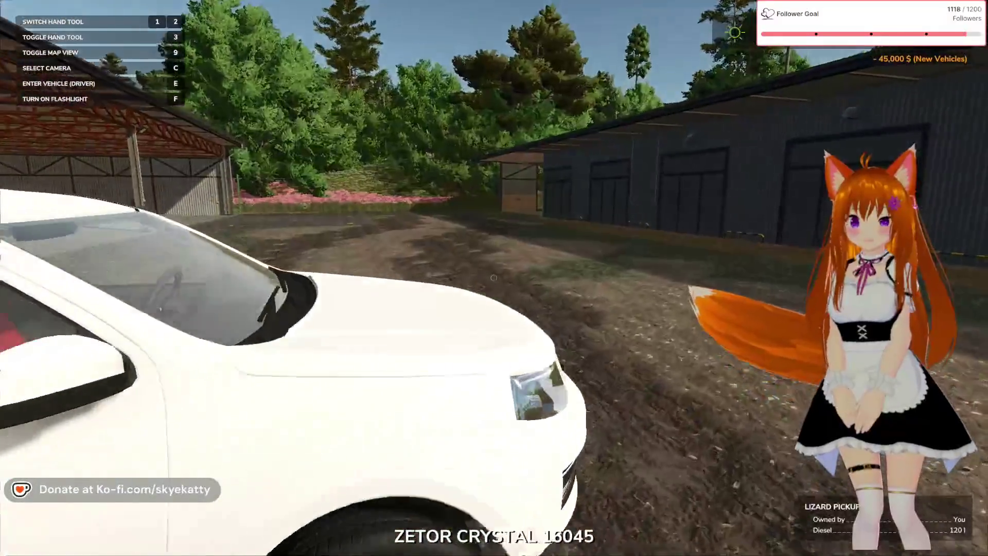
key("e")
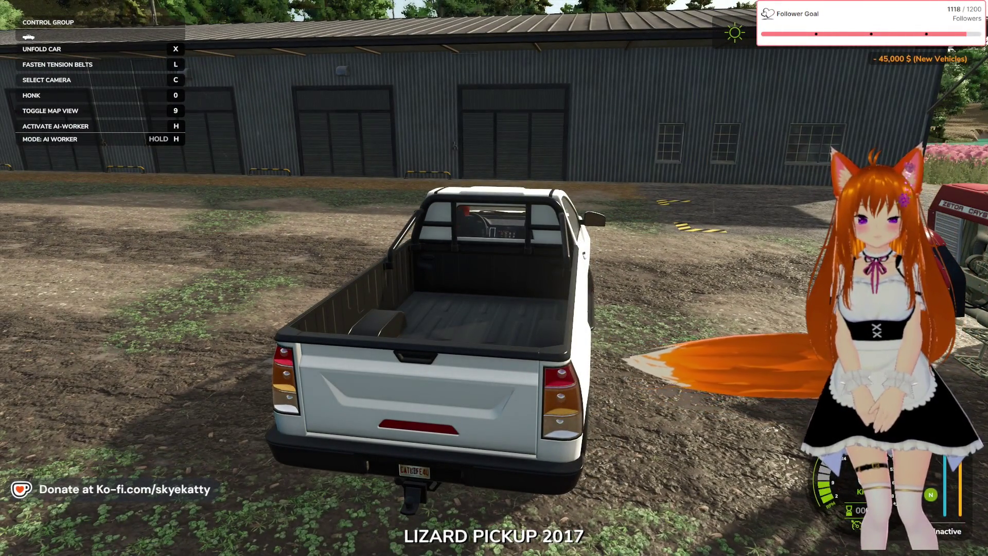
key("w")
key("a")
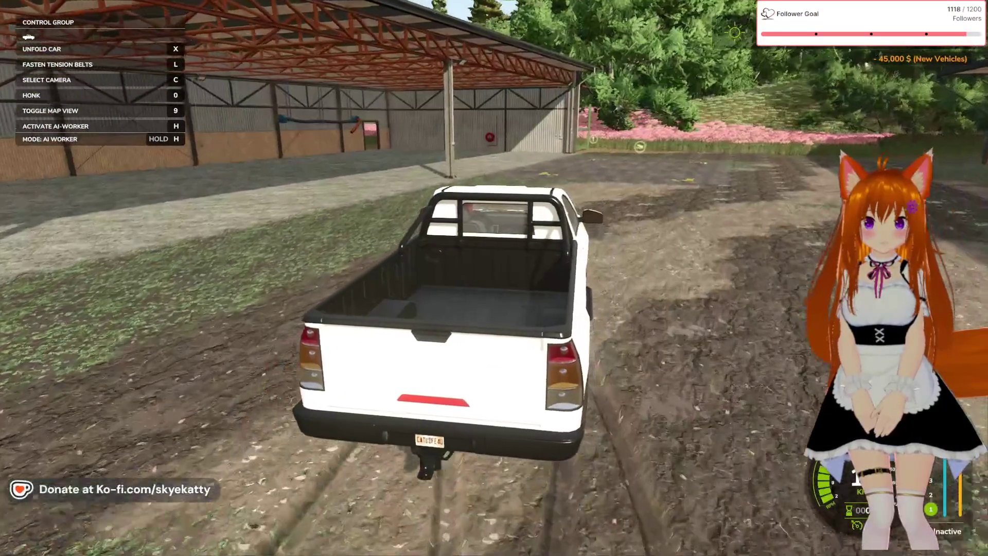
key("a")
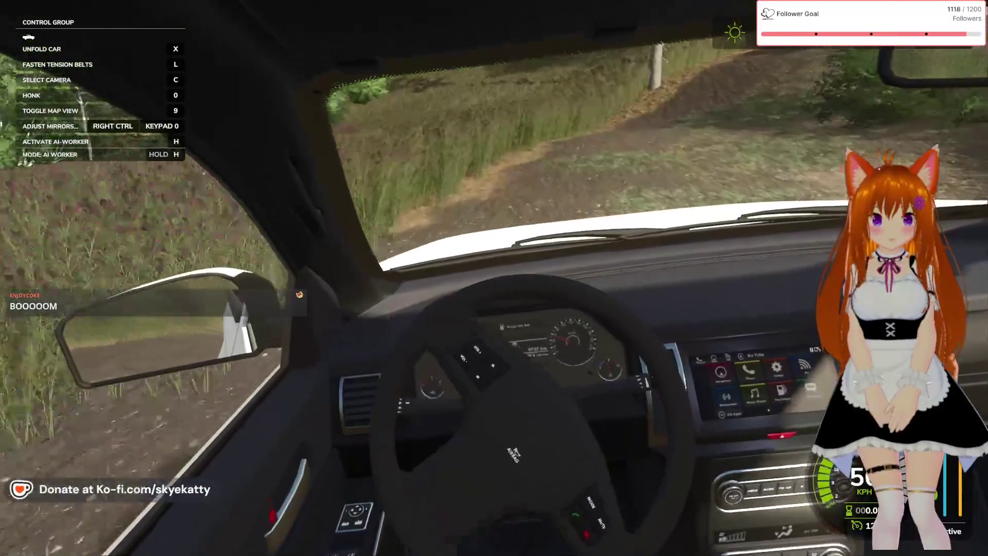
key("a")
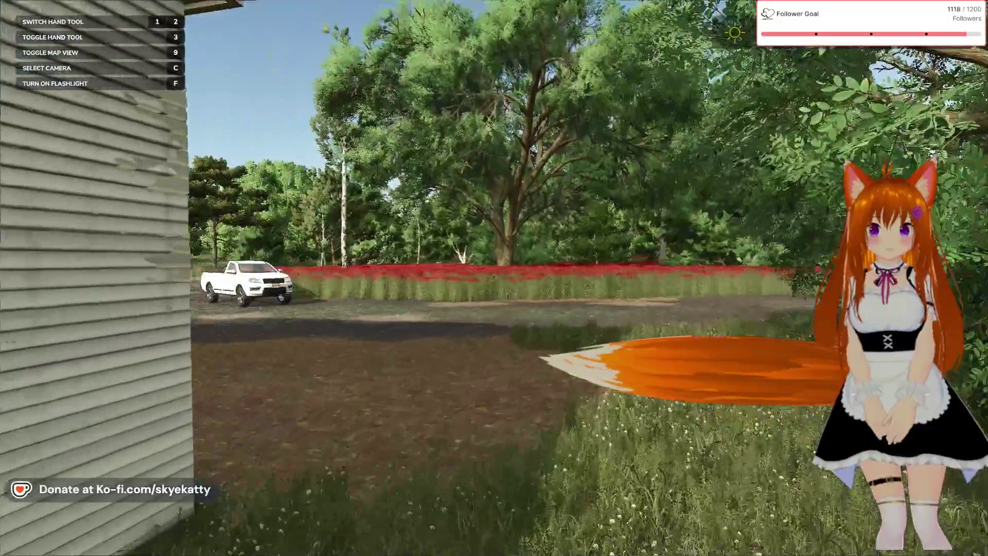
Leave the pickup, walk to the farmer at the farmhouse porch, and open the loan overview
key("c")
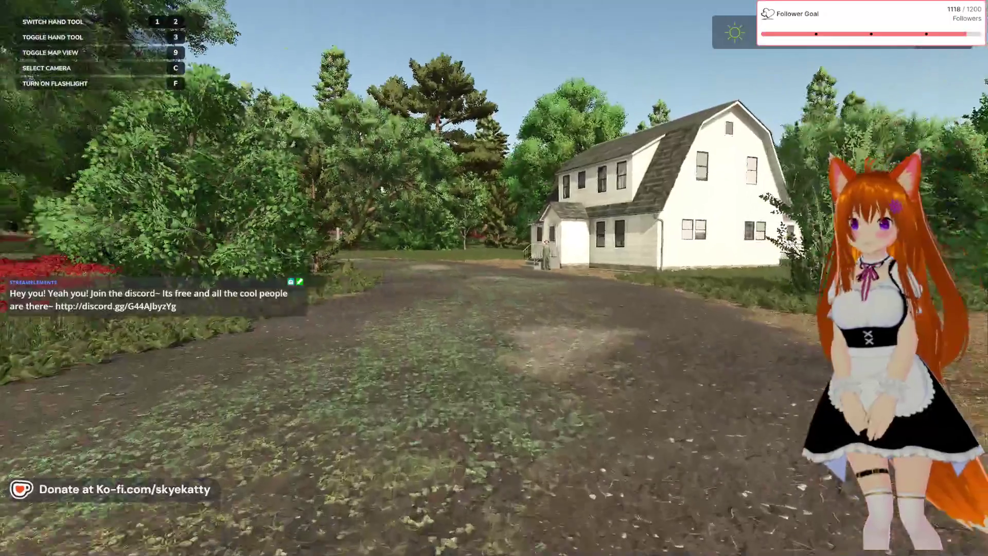
key("w")
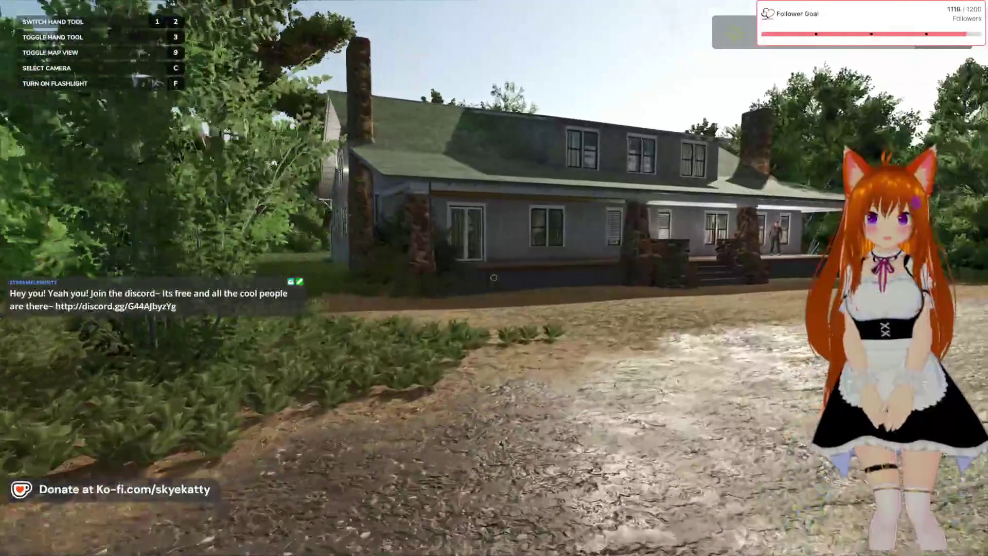
key("w")
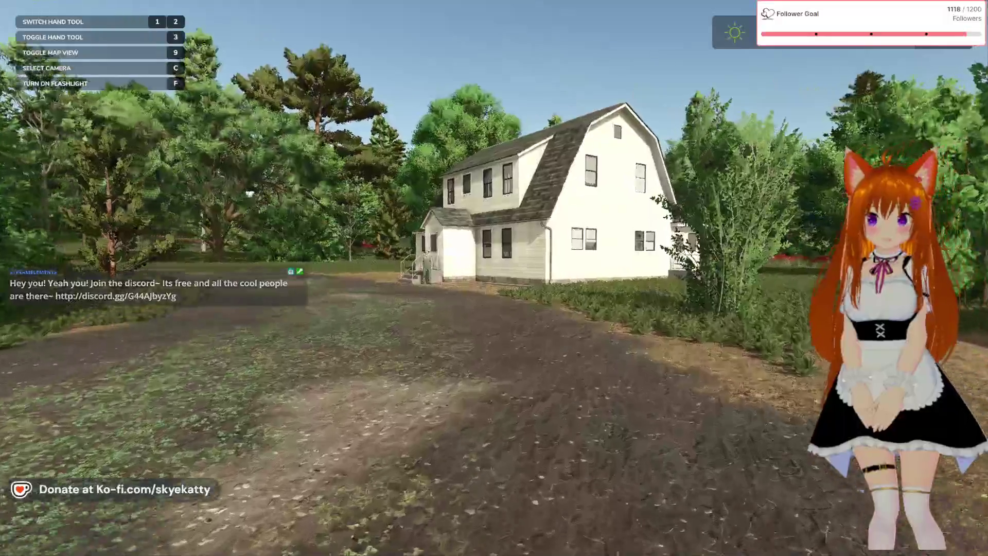
key("w")
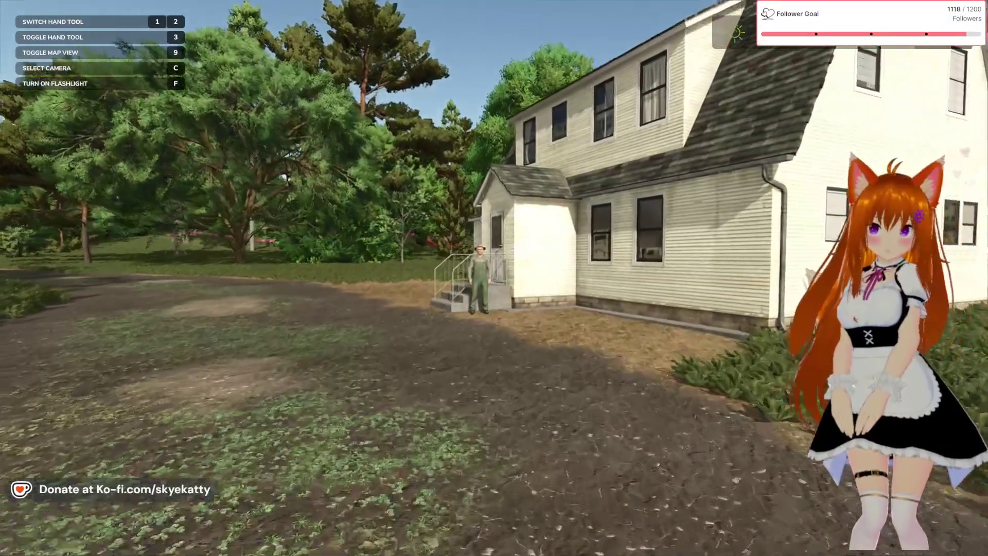
key("w")
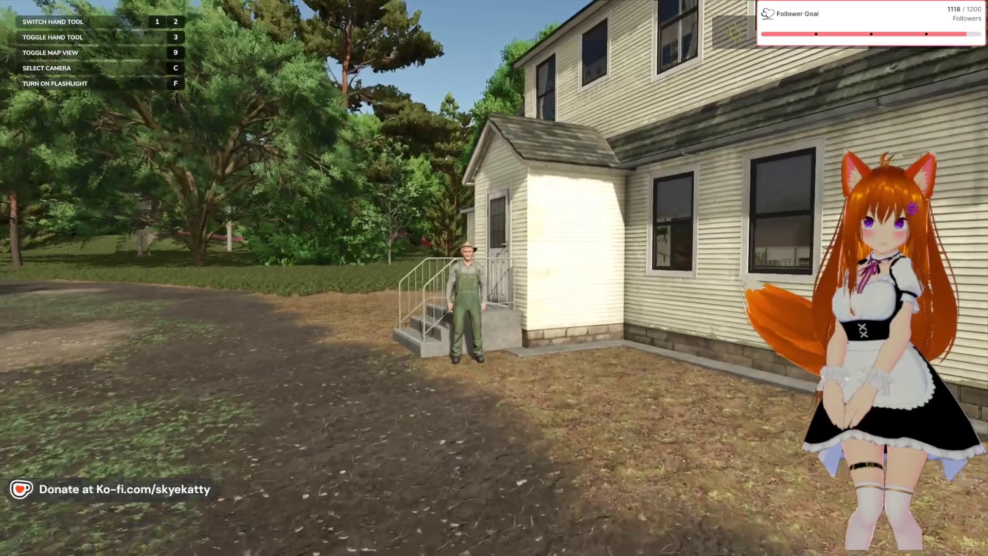
key("w")
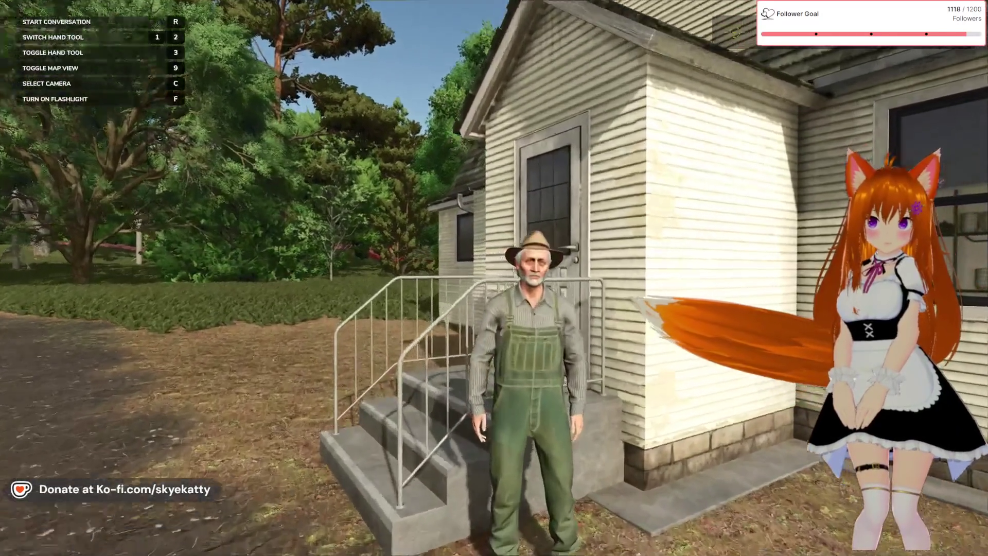
key("d")
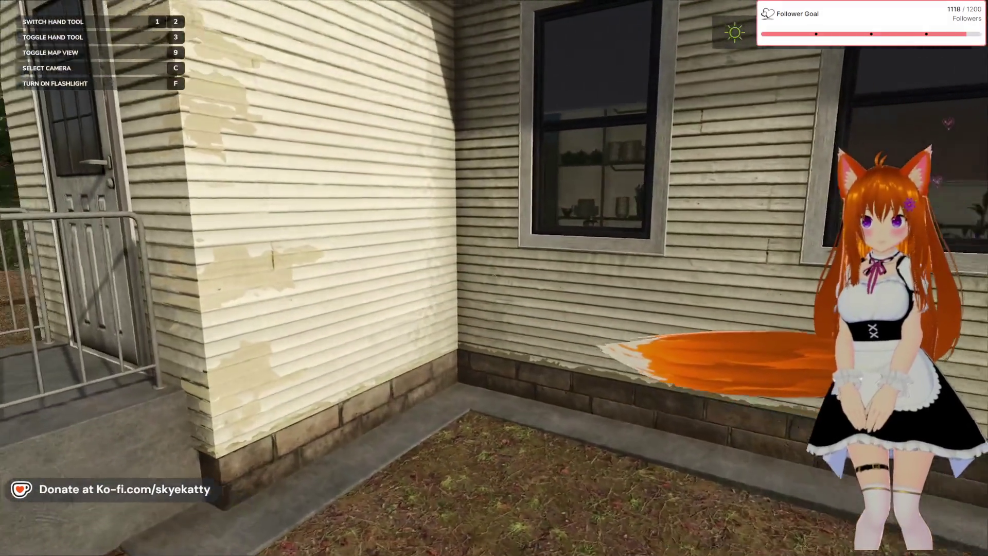
mouse_move(494, 278)
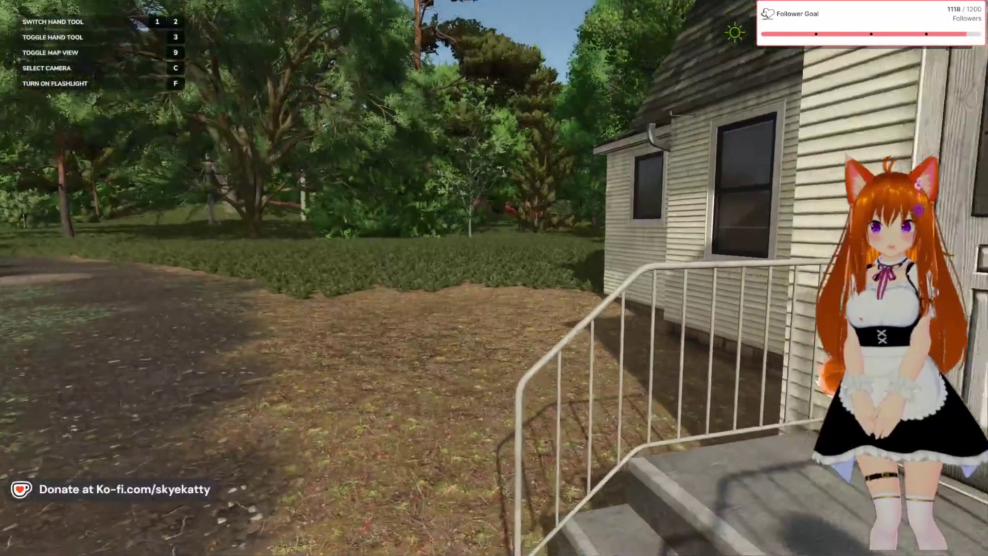
key("Escape")
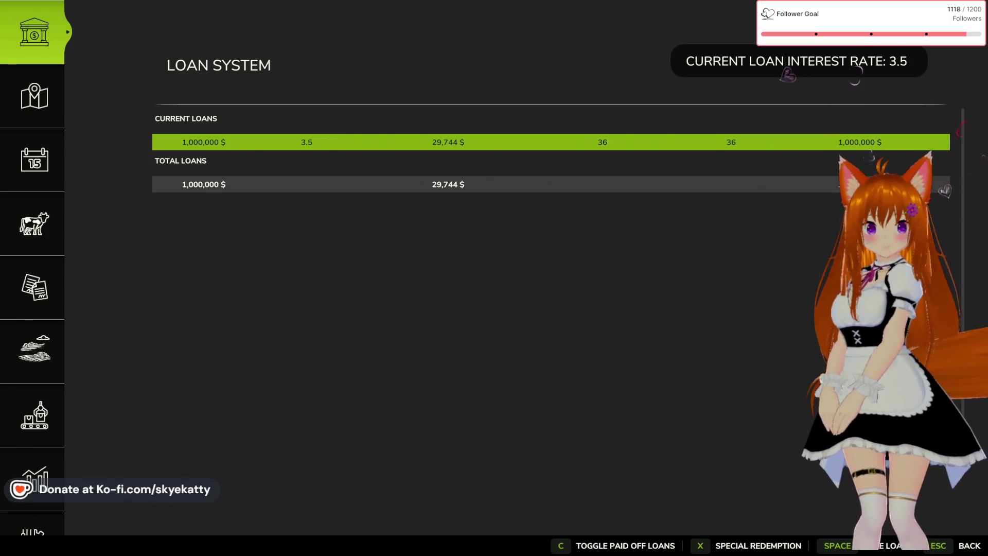
Switch to GIANTS Editor, then bring up log.txt in Notepad
key("alt+Tab")
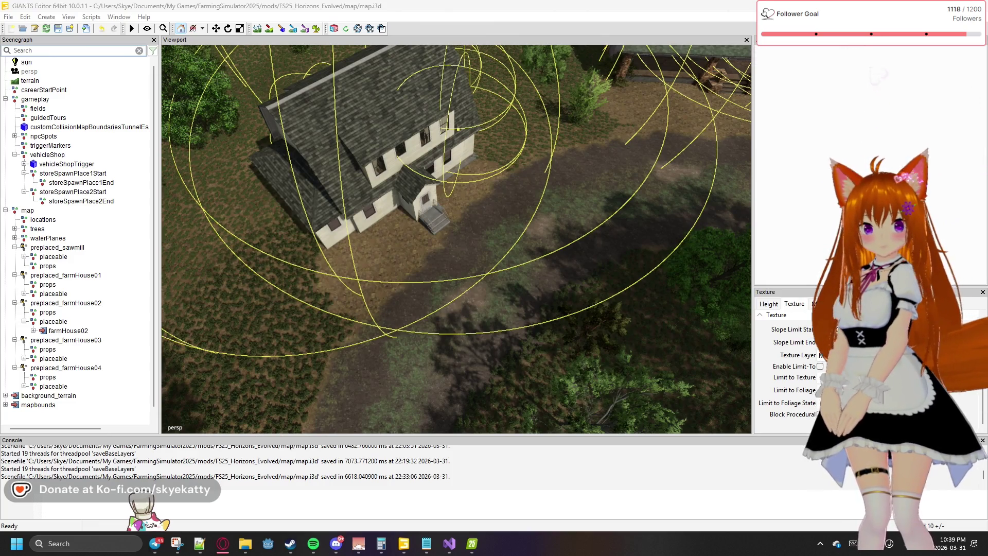
key("alt+Tab")
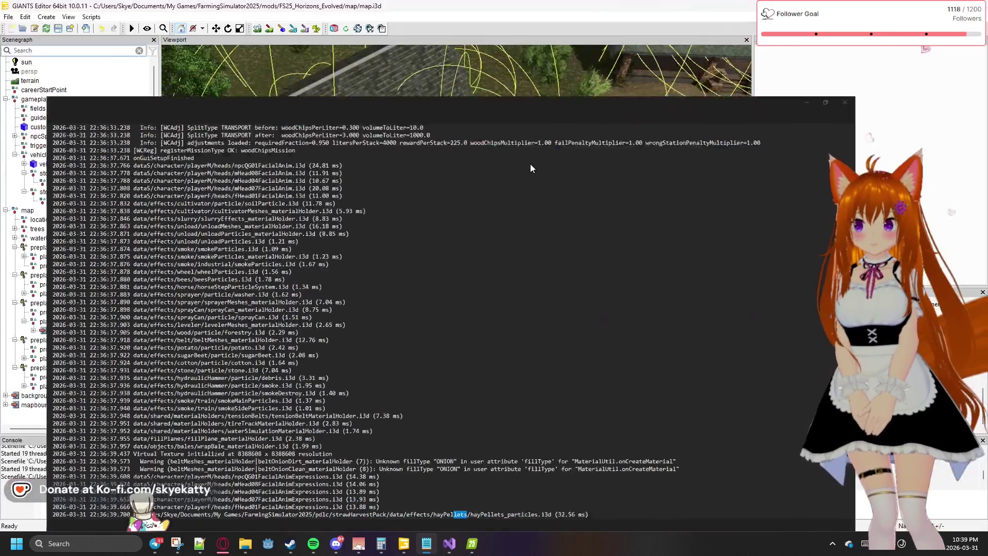
key("alt+Tab")
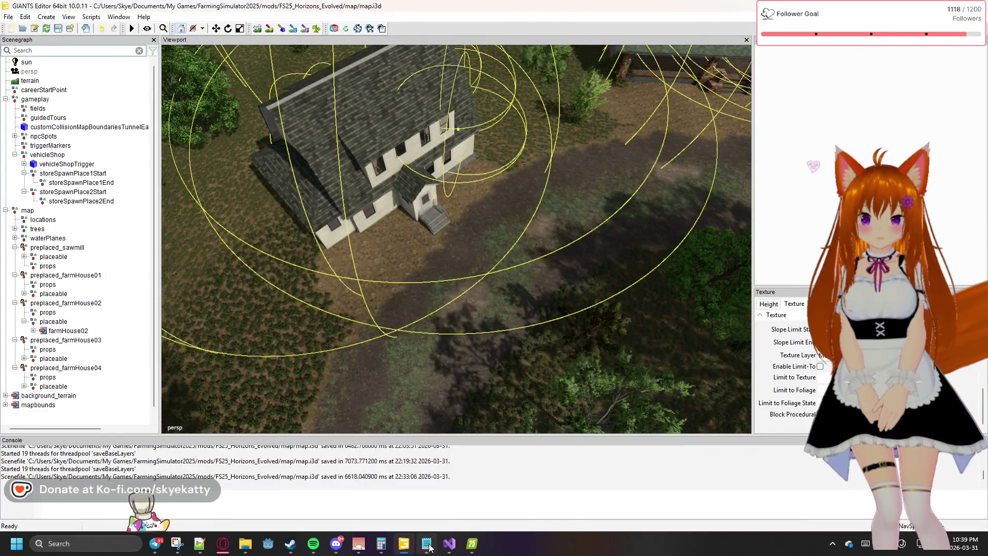
left_click(430, 546)
scroll(420, 338, "down", 7)
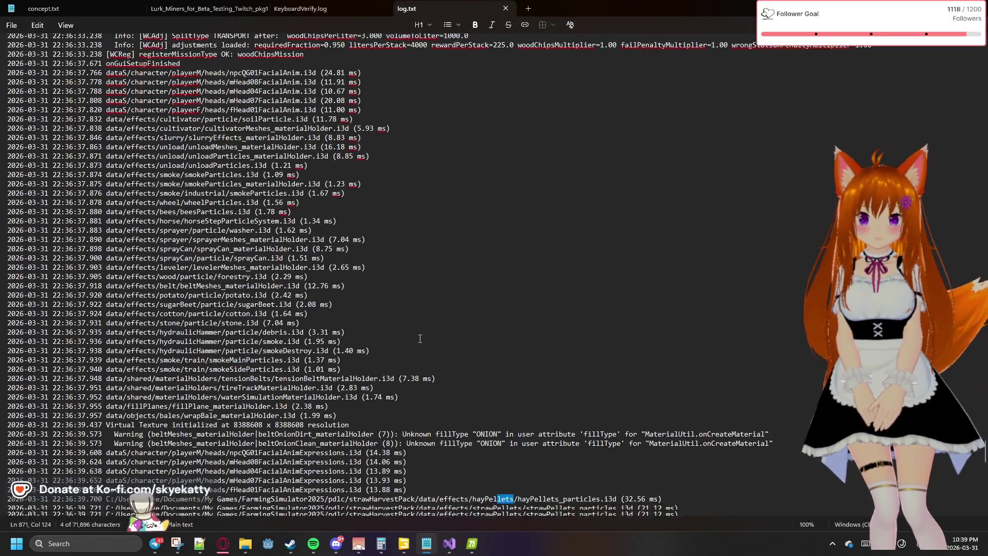
Close the outdated log.txt tab so KeyboardVerify.log shows
right_click(446, 6)
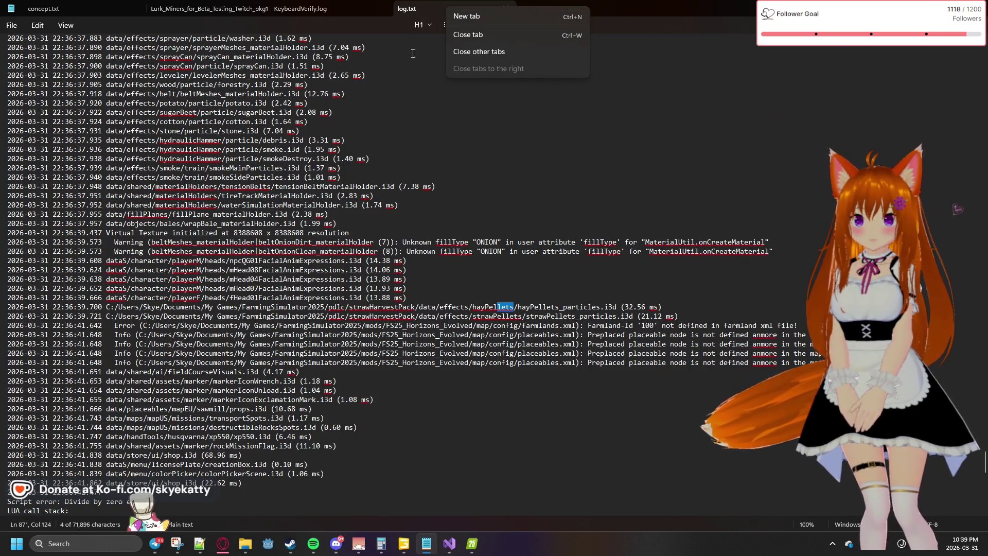
left_click(470, 35)
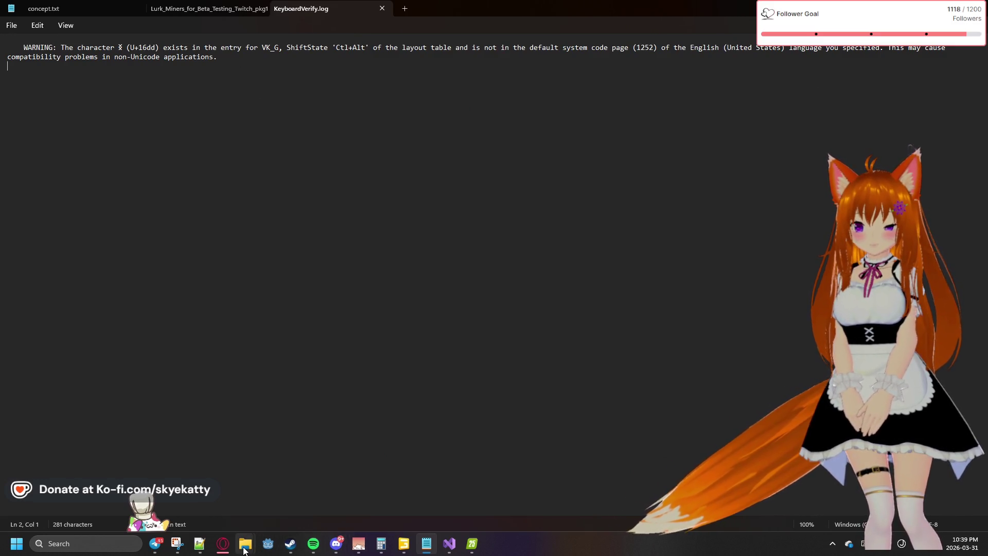
Open the updated log.txt from the FarmingSimulator2025 Explorer folder in Notepad
mouse_move(245, 544)
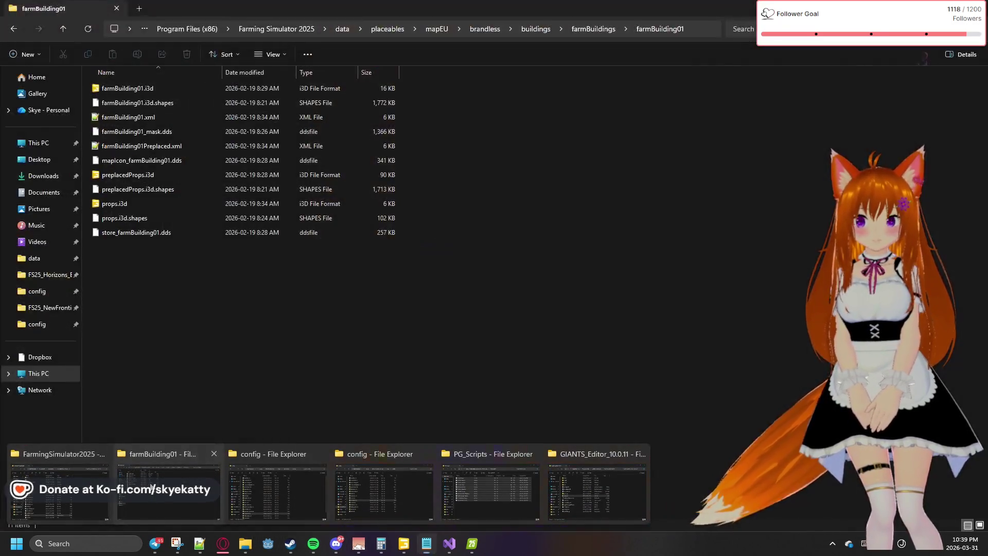
left_click(134, 502)
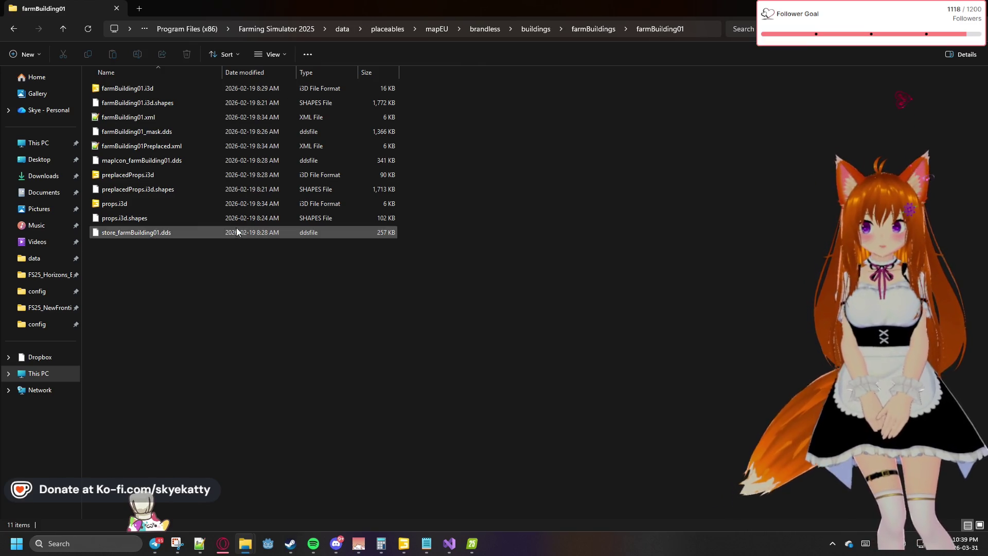
left_click(244, 543)
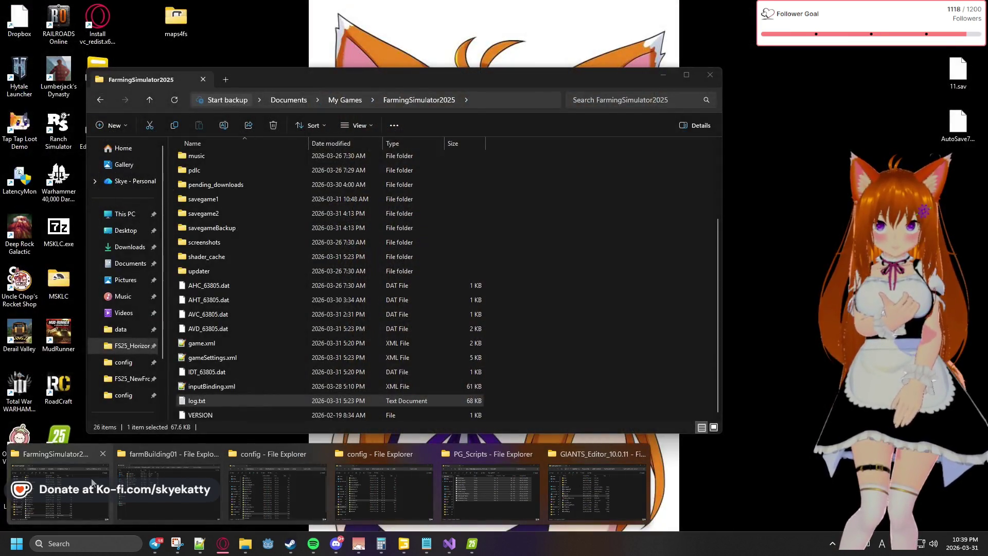
left_click(93, 483)
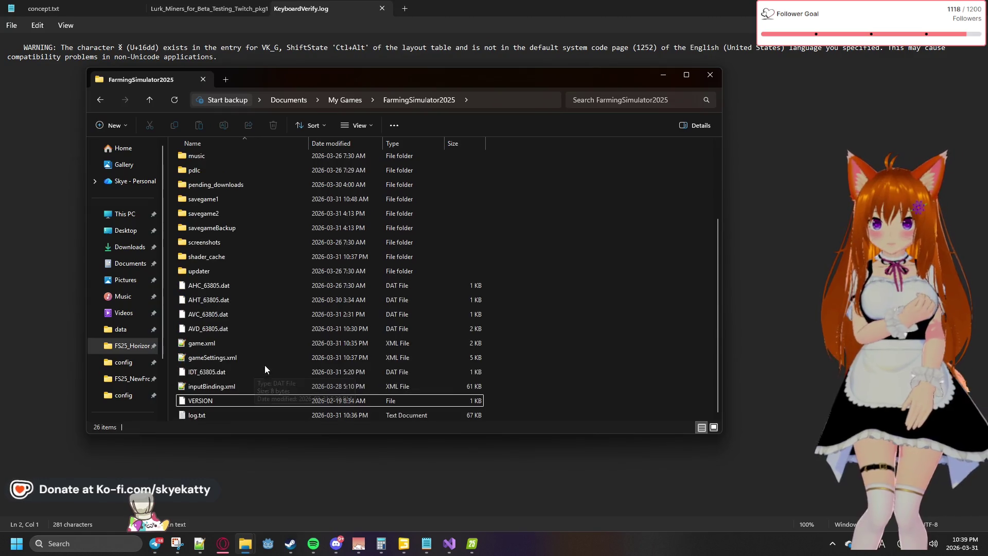
double_click(220, 415)
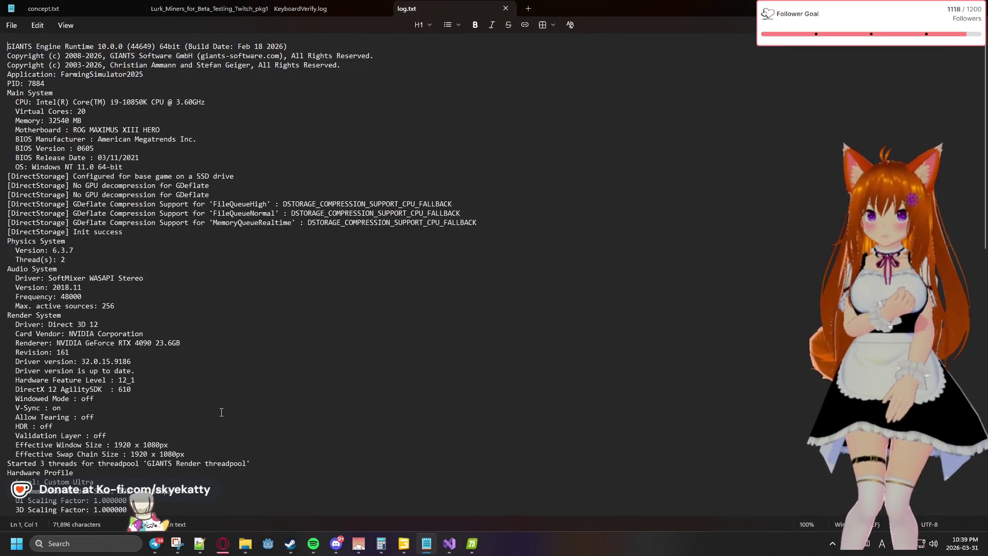
scroll(228, 360, "down", 3)
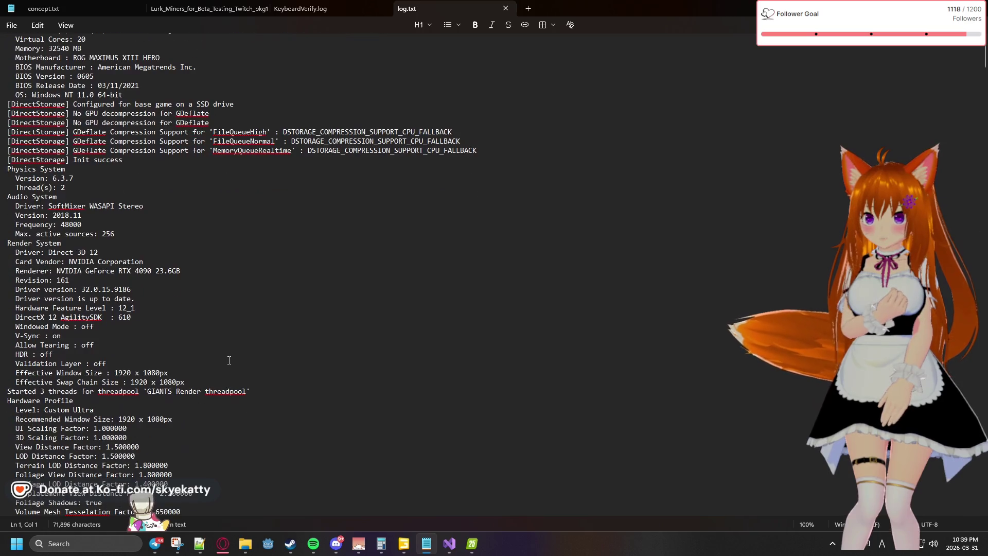
scroll(229, 361, "down", 2)
scroll(229, 361, "down", 20)
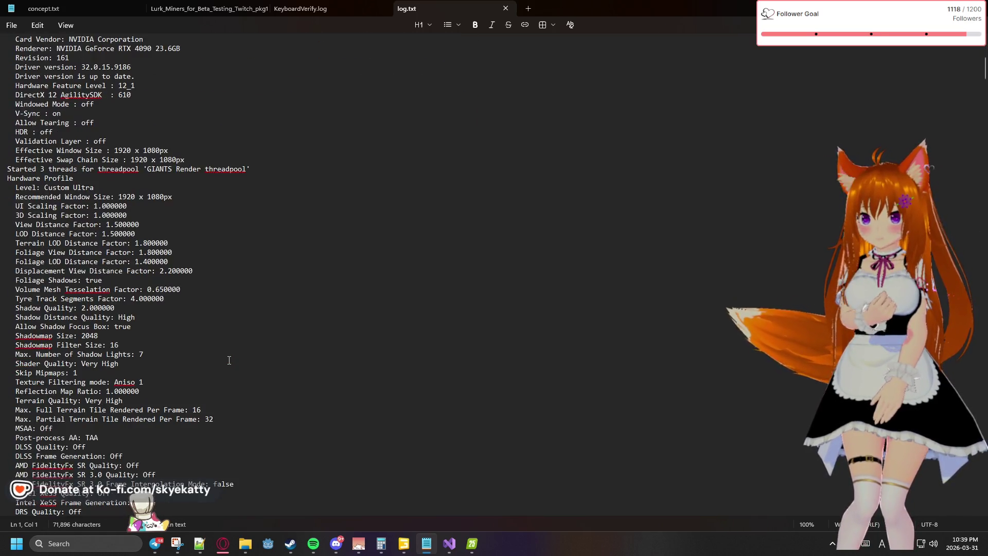
scroll(230, 358, "down", 15)
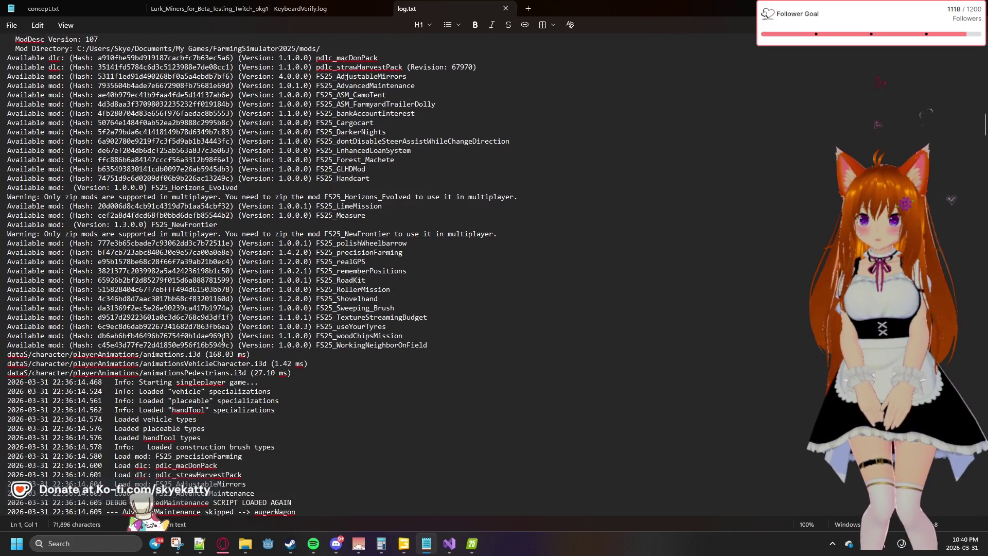
scroll(222, 339, "up", 2)
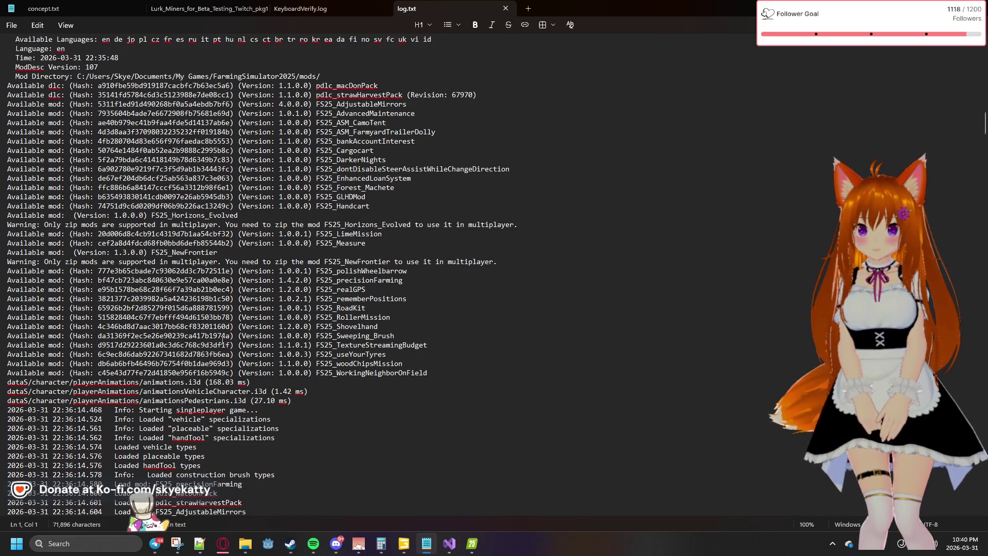
scroll(222, 339, "down", 15)
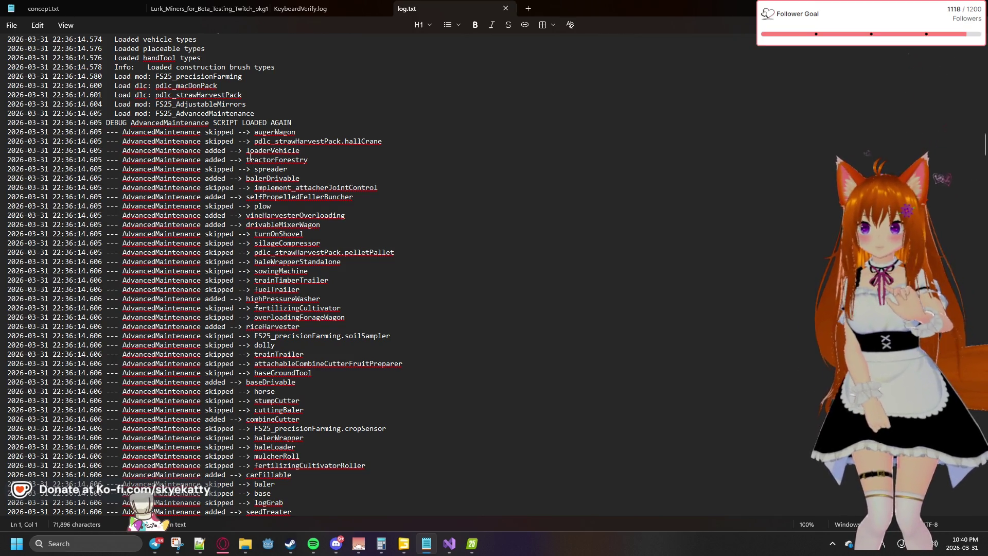
scroll(223, 129, "down", 17)
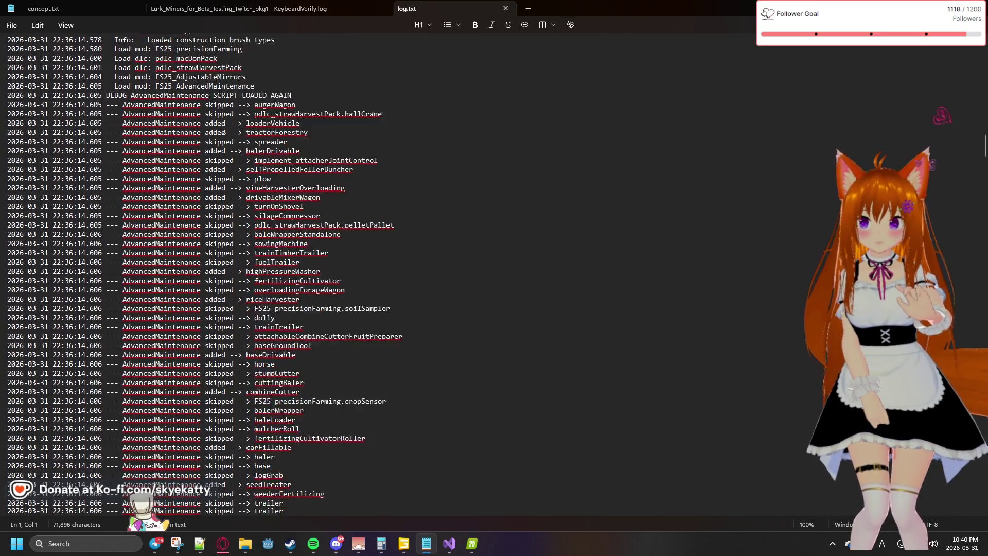
scroll(231, 221, "down", 12)
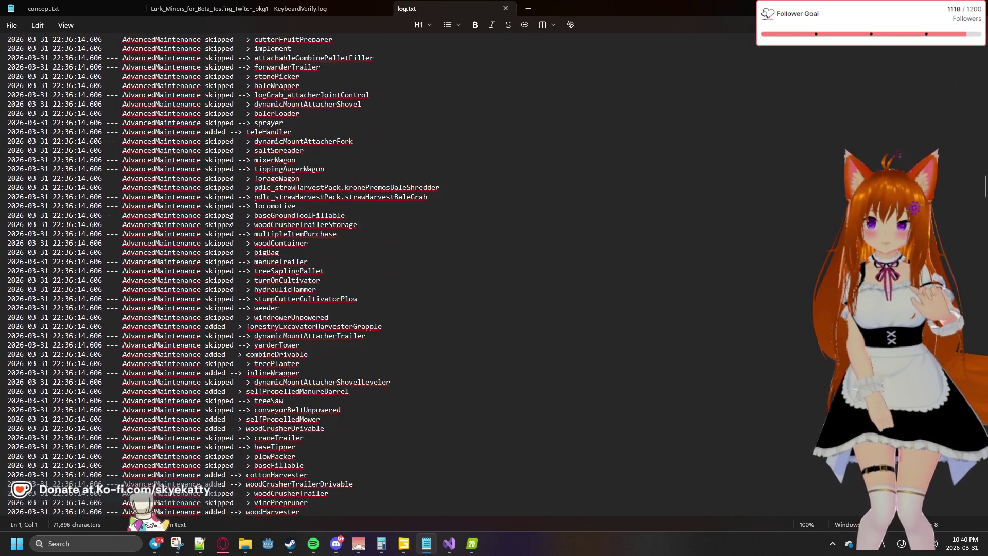
scroll(231, 221, "down", 20)
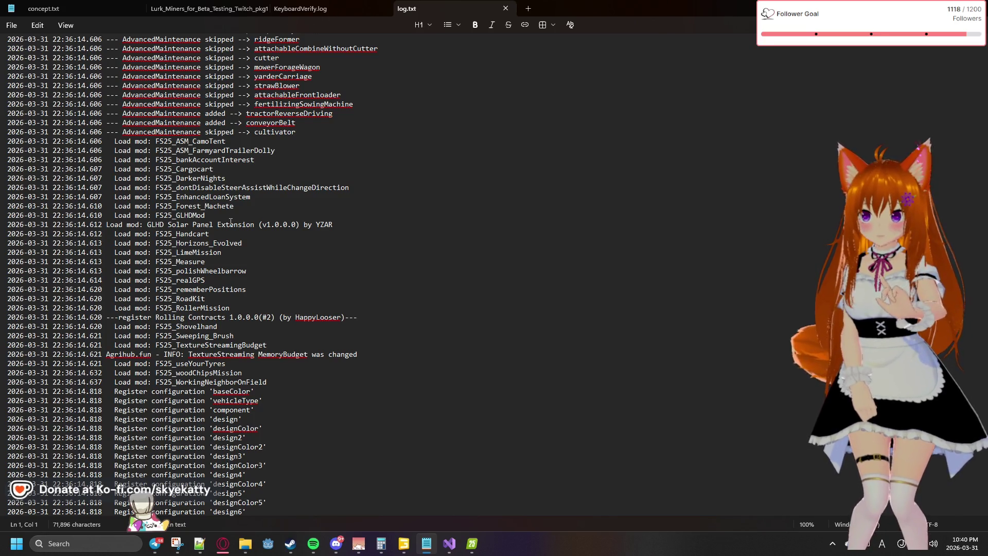
scroll(231, 222, "down", 3)
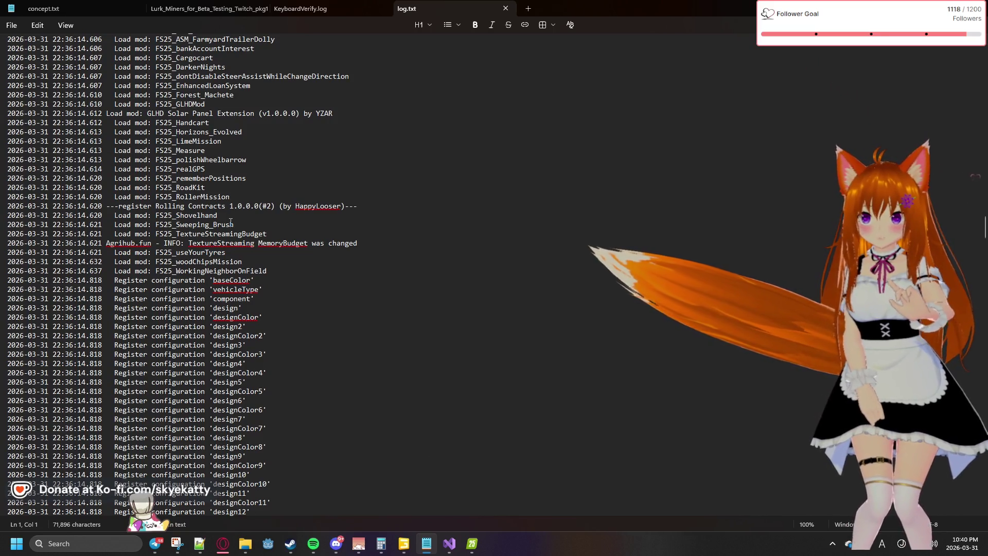
scroll(231, 222, "down", 2)
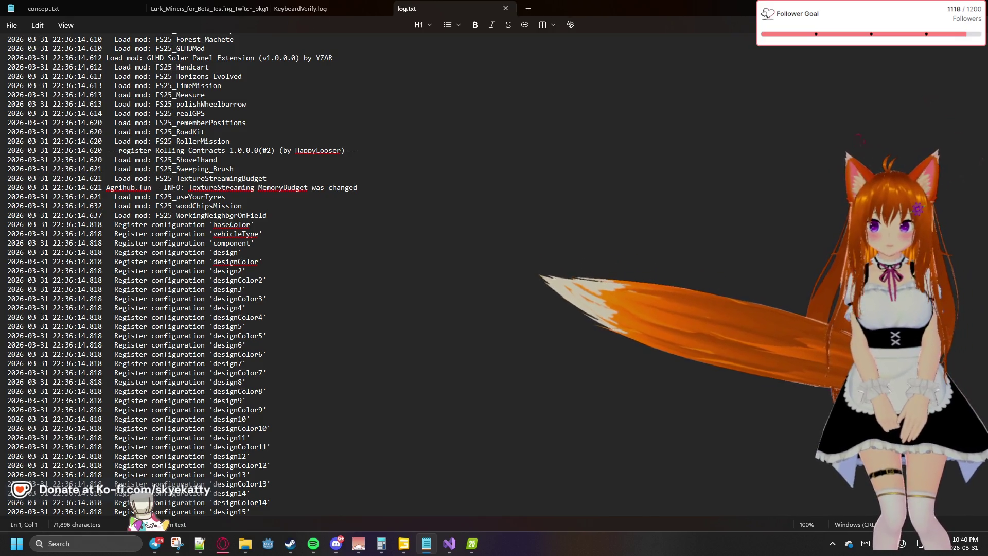
scroll(231, 222, "down", 2)
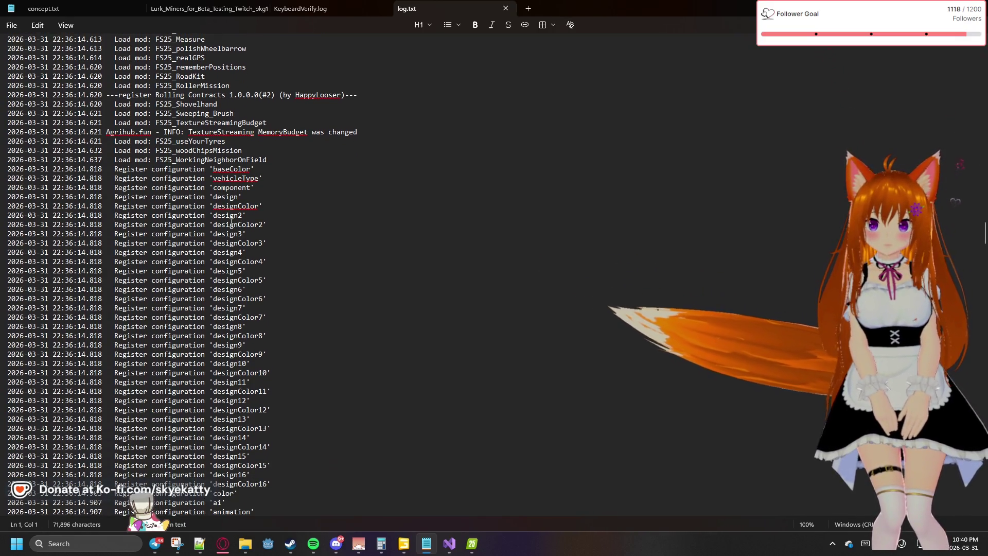
scroll(230, 222, "down", 6)
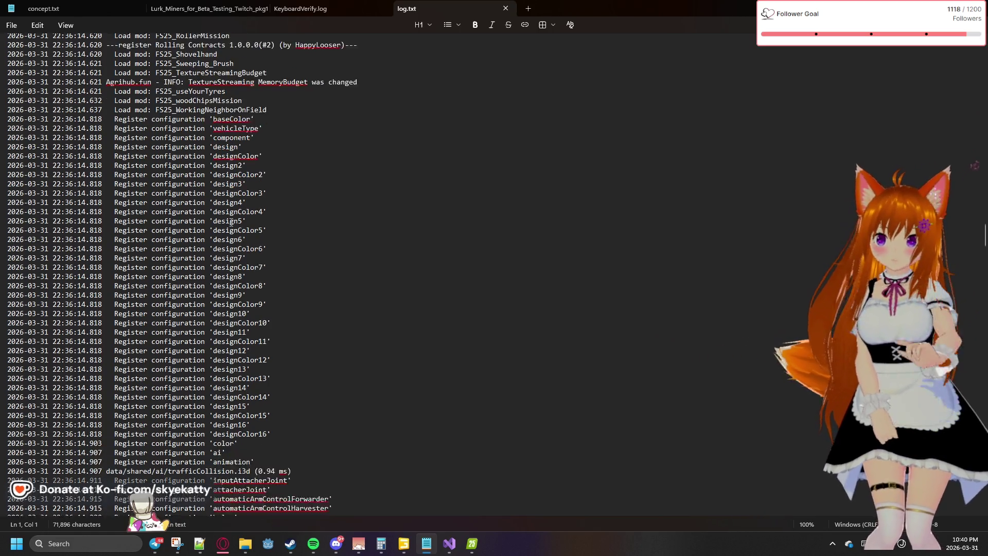
scroll(230, 222, "down", 5)
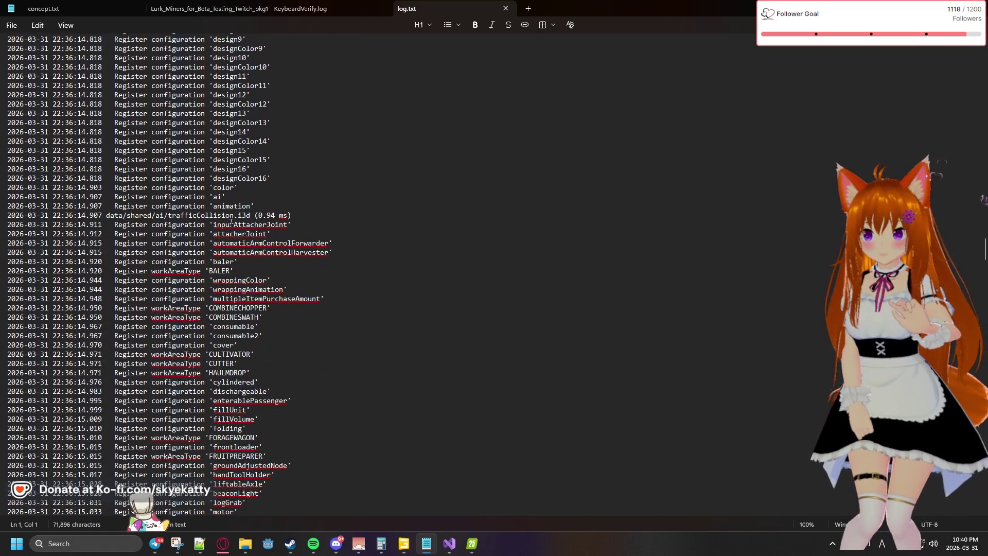
scroll(230, 222, "down", 2)
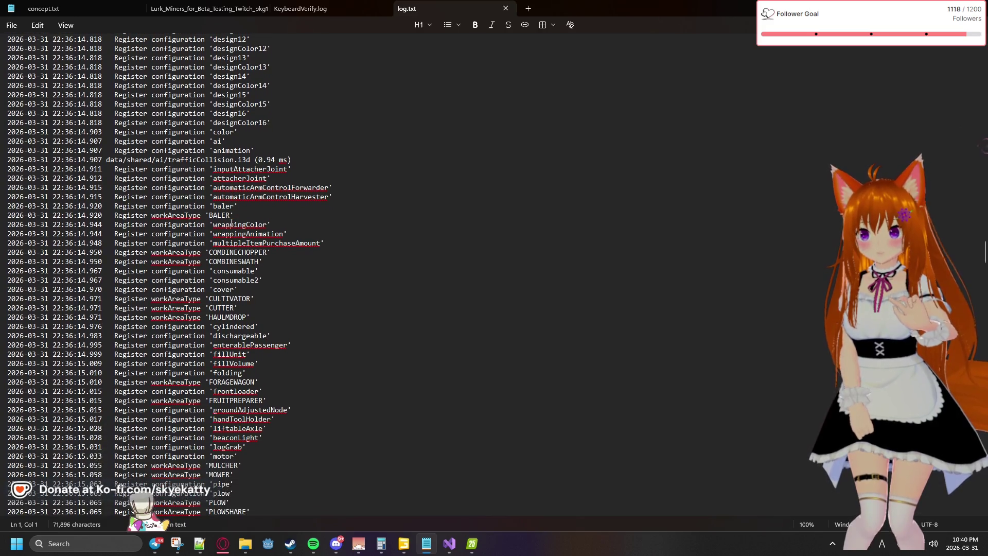
scroll(231, 222, "down", 3)
scroll(230, 223, "down", 2)
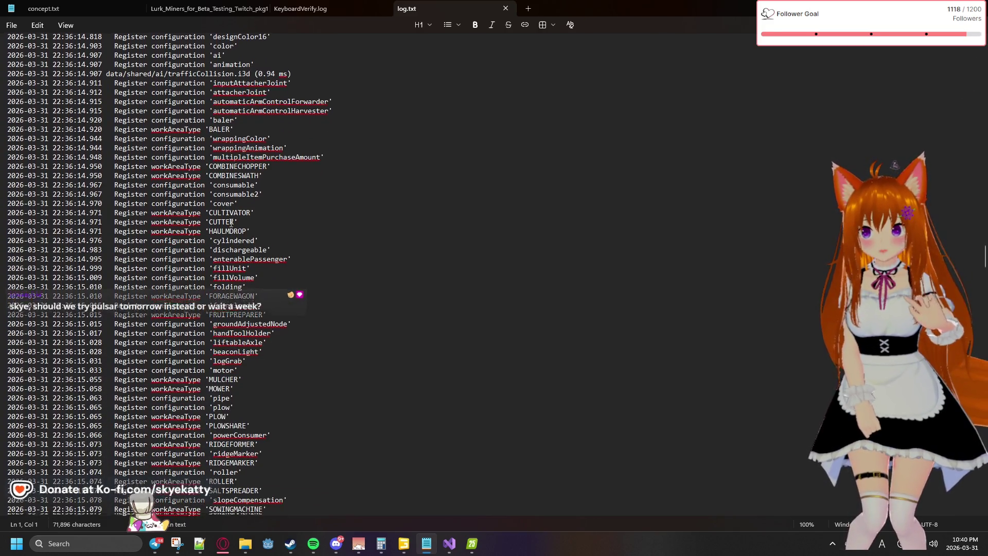
scroll(230, 222, "down", 8)
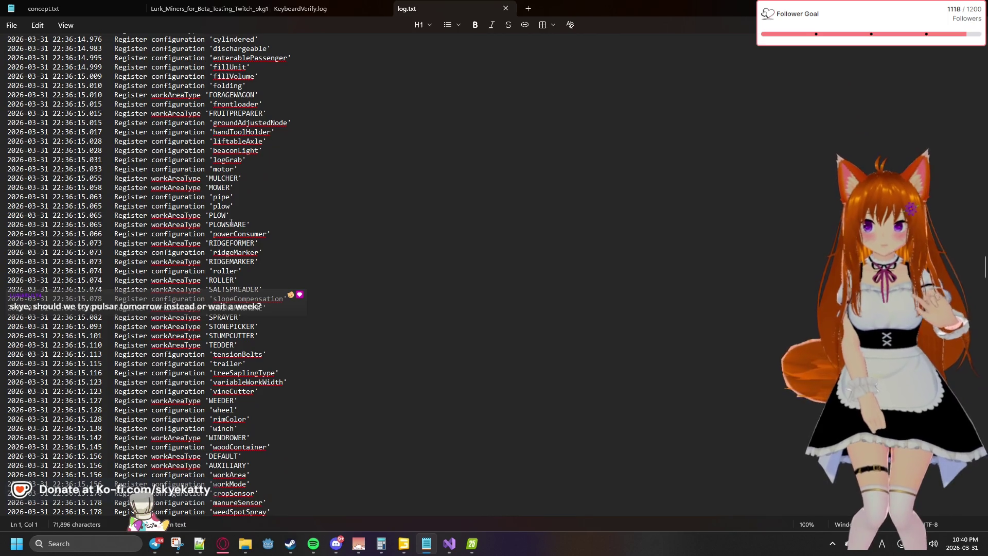
scroll(231, 222, "down", 1)
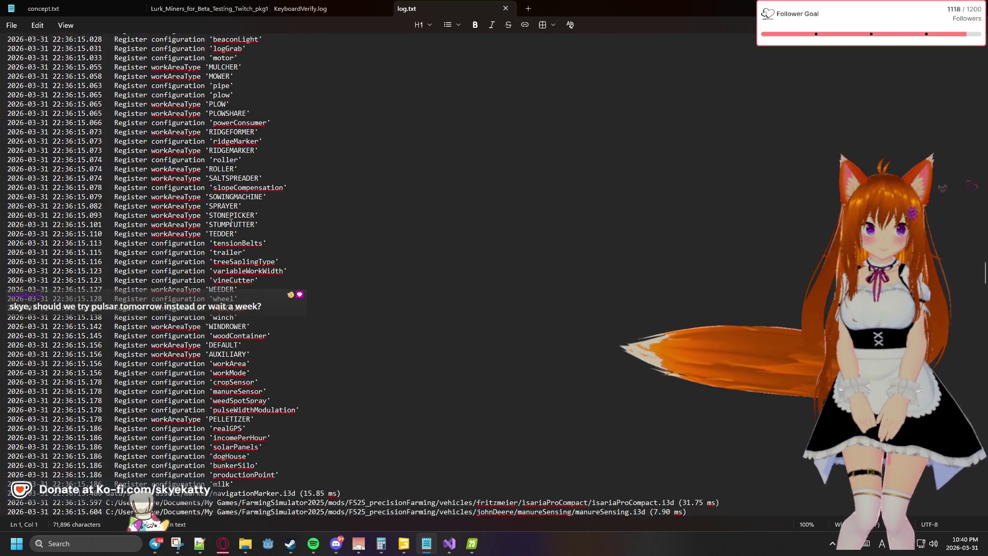
scroll(231, 222, "down", 5)
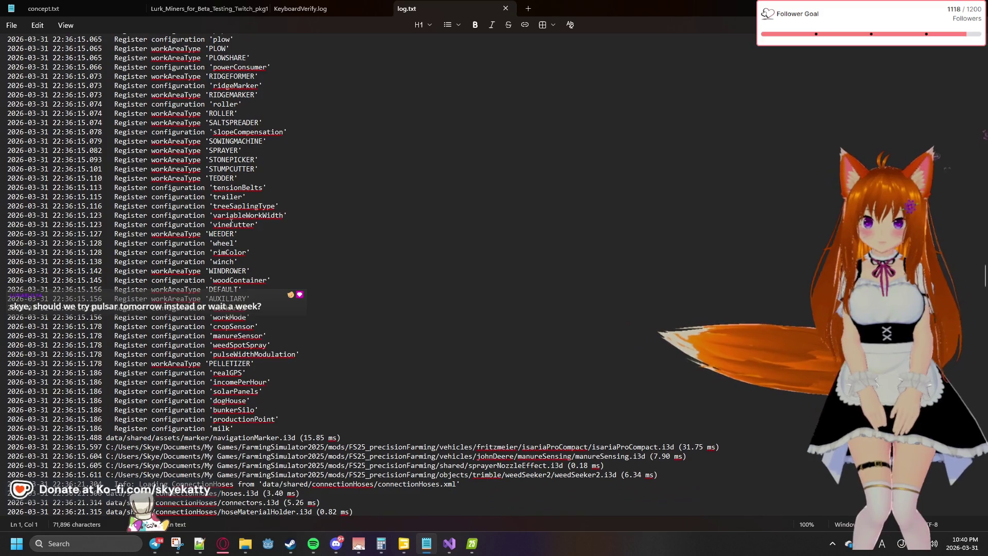
scroll(231, 222, "down", 1)
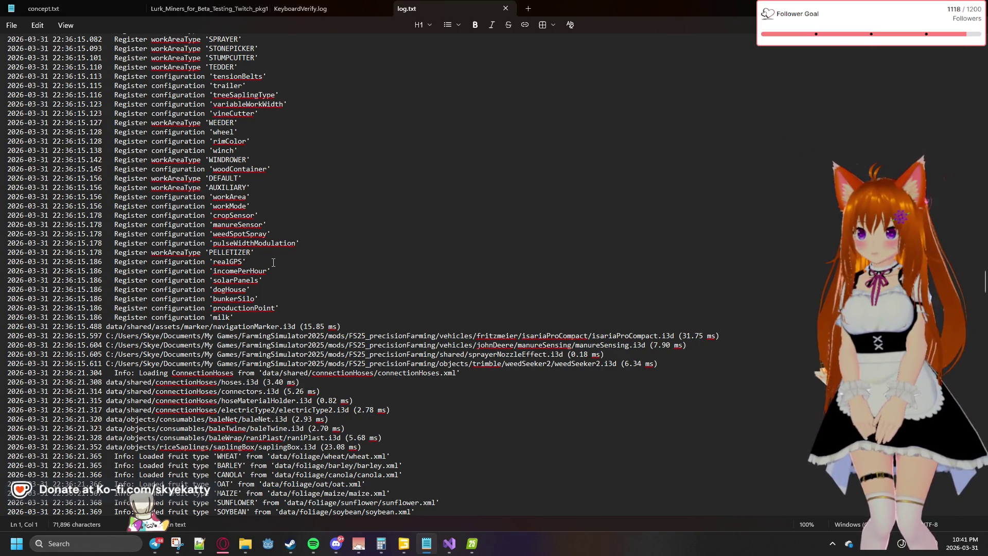
scroll(273, 262, "up", 1)
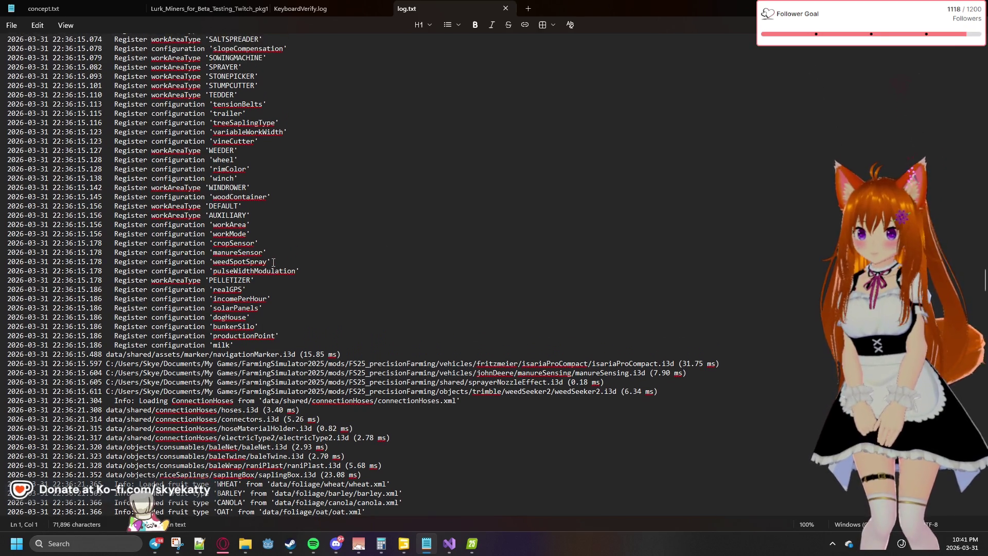
scroll(273, 262, "down", 14)
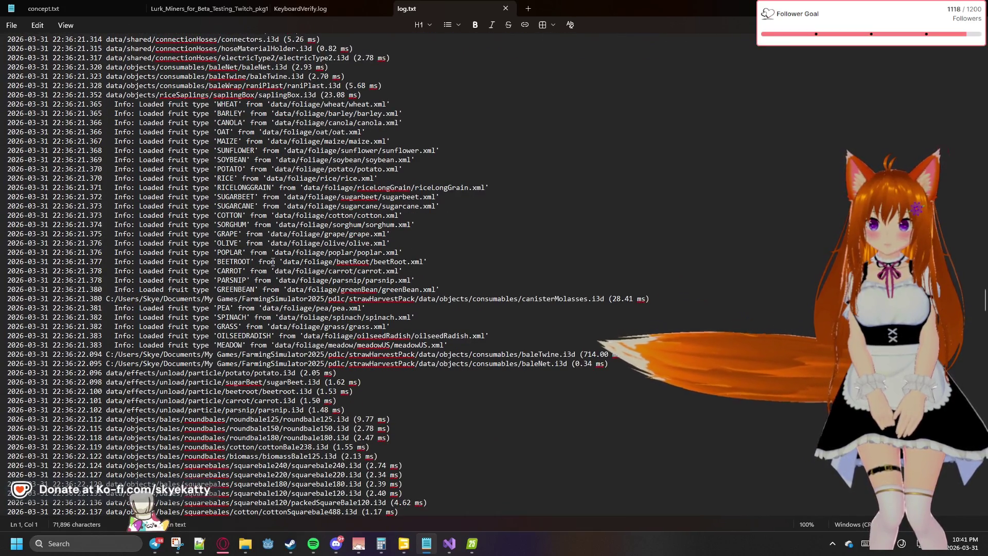
scroll(273, 263, "down", 5)
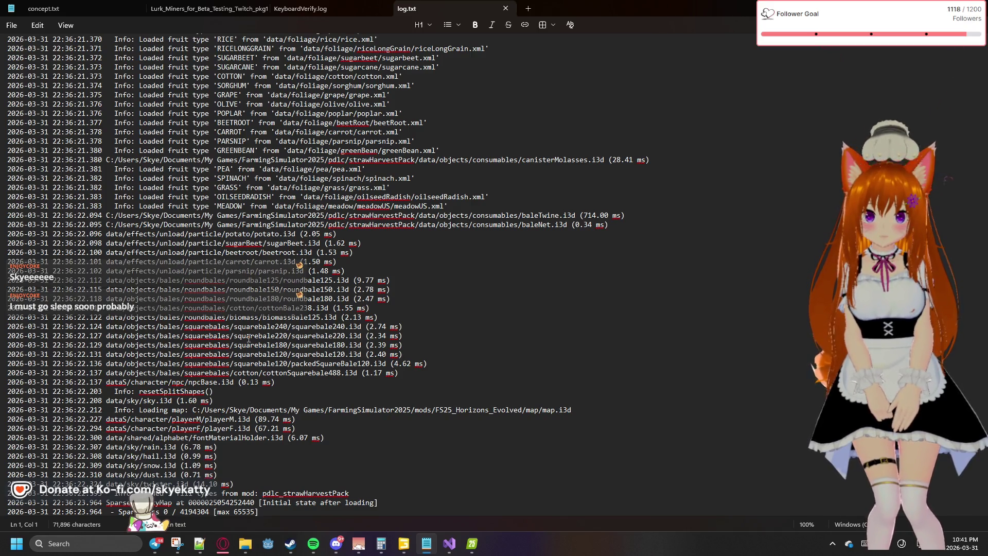
scroll(249, 338, "down", 1)
scroll(248, 338, "down", 2)
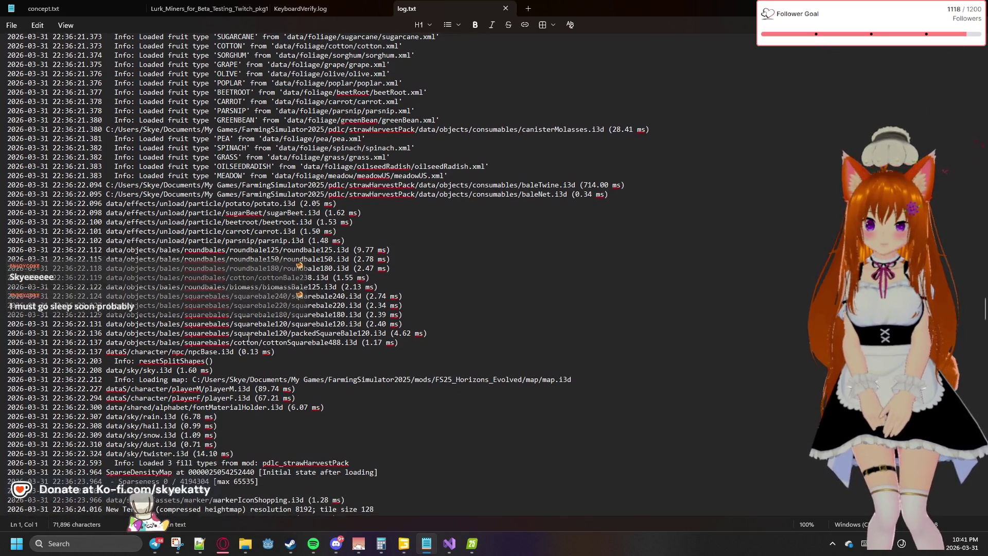
scroll(249, 338, "down", 1)
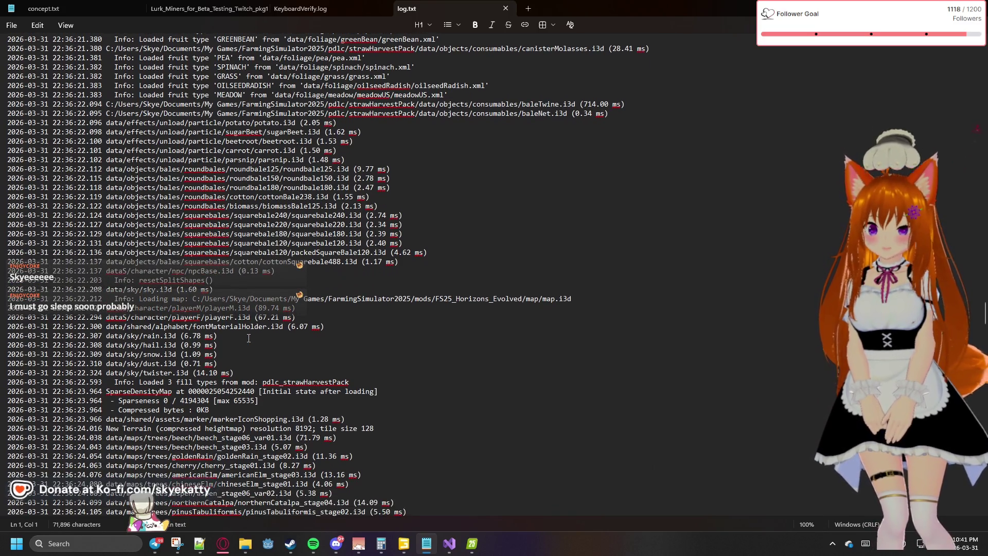
scroll(248, 338, "down", 1)
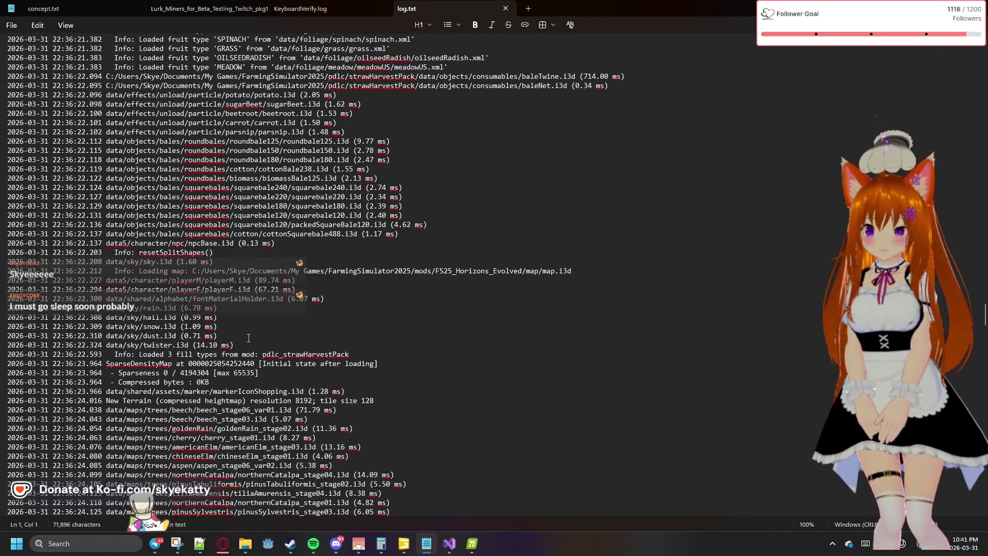
scroll(249, 338, "down", 1)
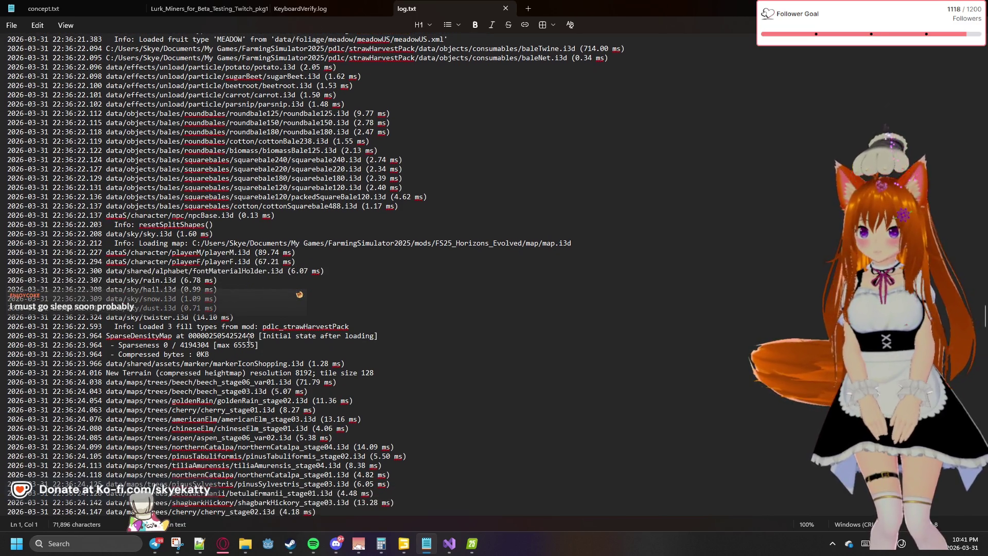
scroll(249, 338, "down", 4)
scroll(249, 338, "down", 20)
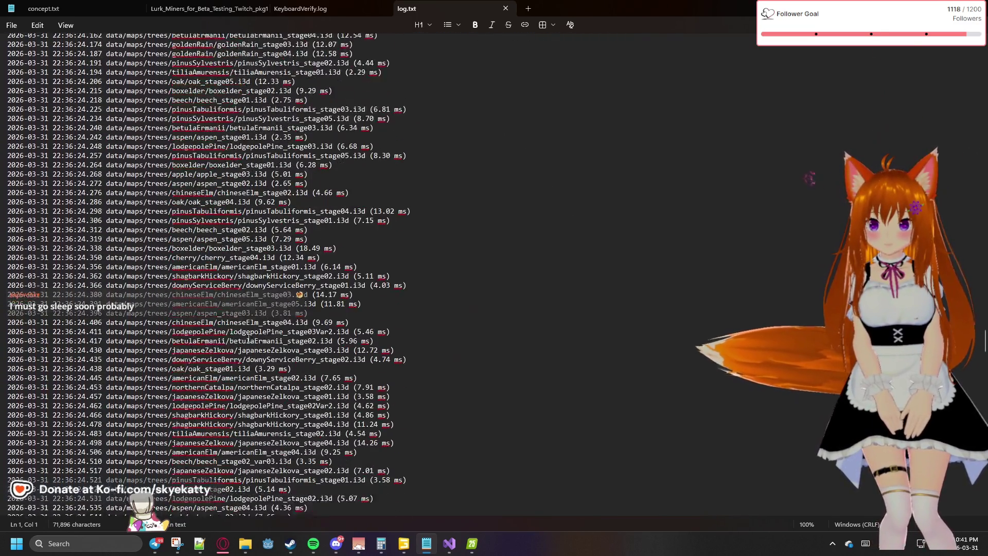
scroll(248, 338, "down", 1)
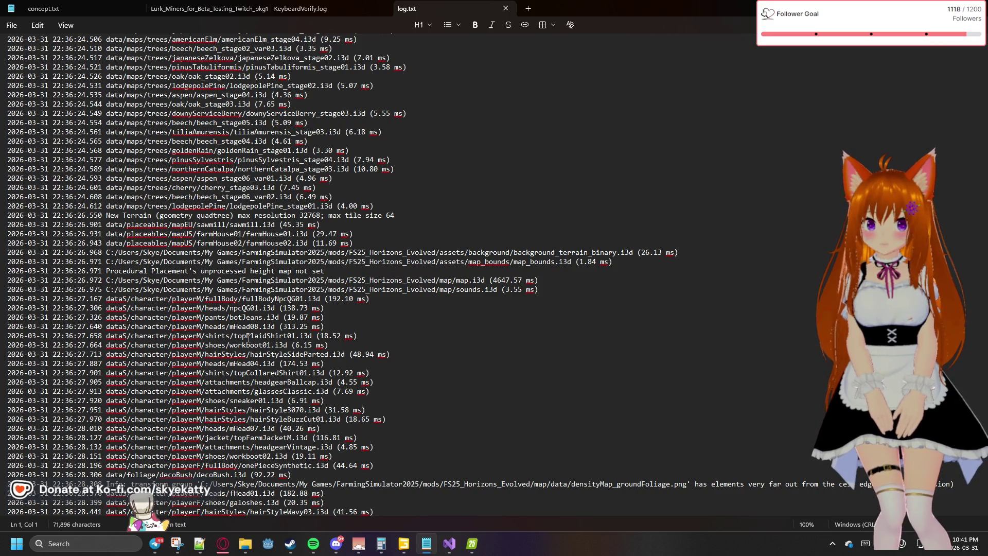
scroll(248, 338, "down", 4)
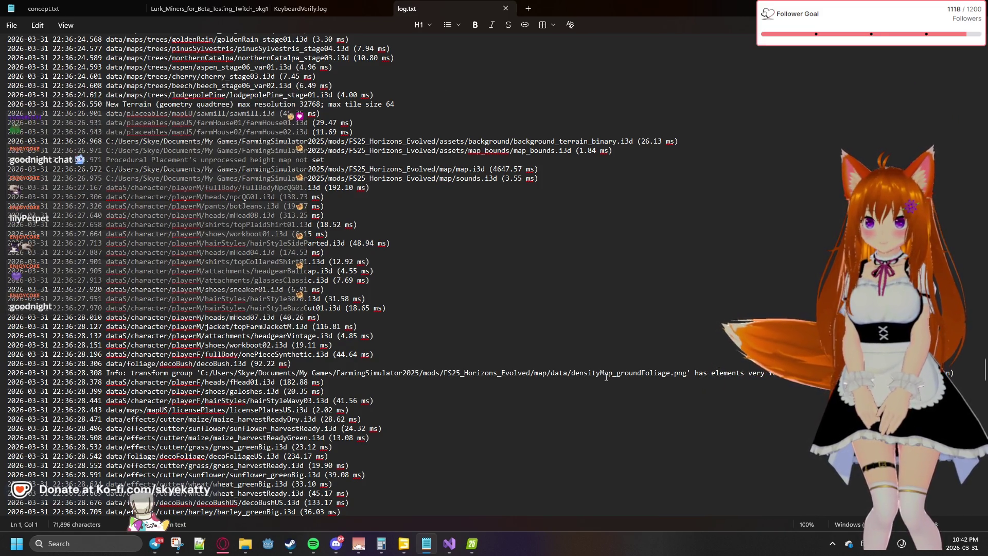
scroll(325, 206, "up", 1)
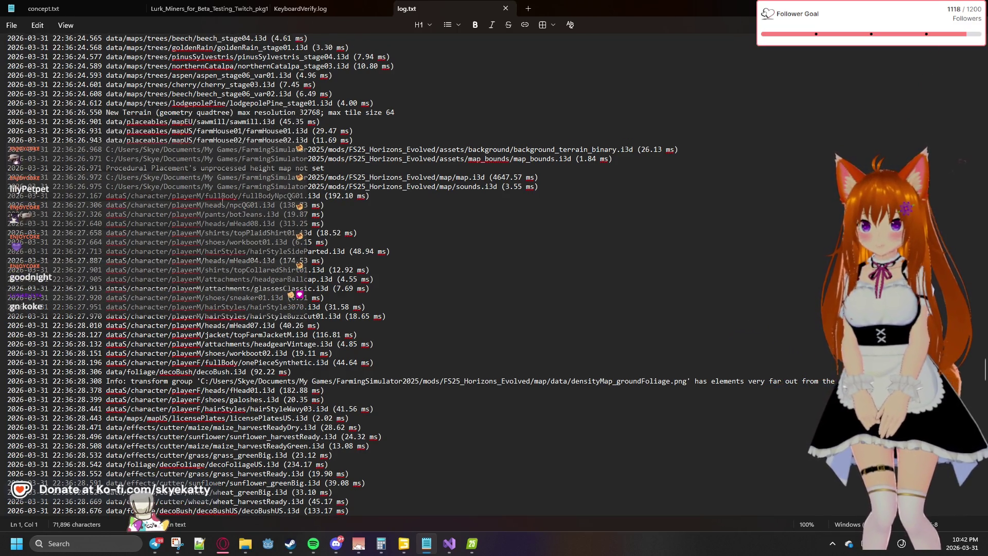
left_click_drag(250, 196, 296, 188)
left_click(360, 213)
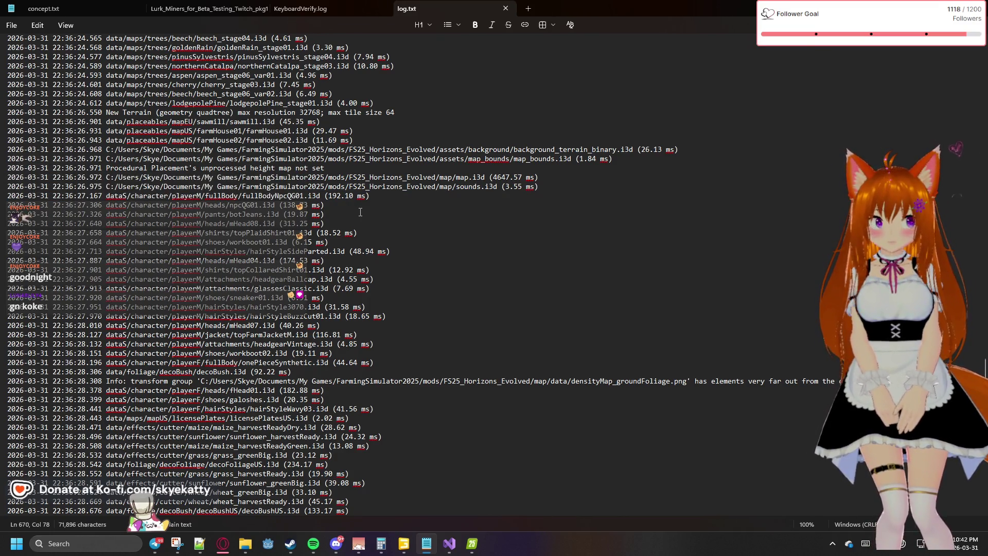
Scroll log.txt to the error block and select the "Farmland-Id '100' is not defined" text
scroll(360, 212, "down", 1)
scroll(360, 211, "down", 1)
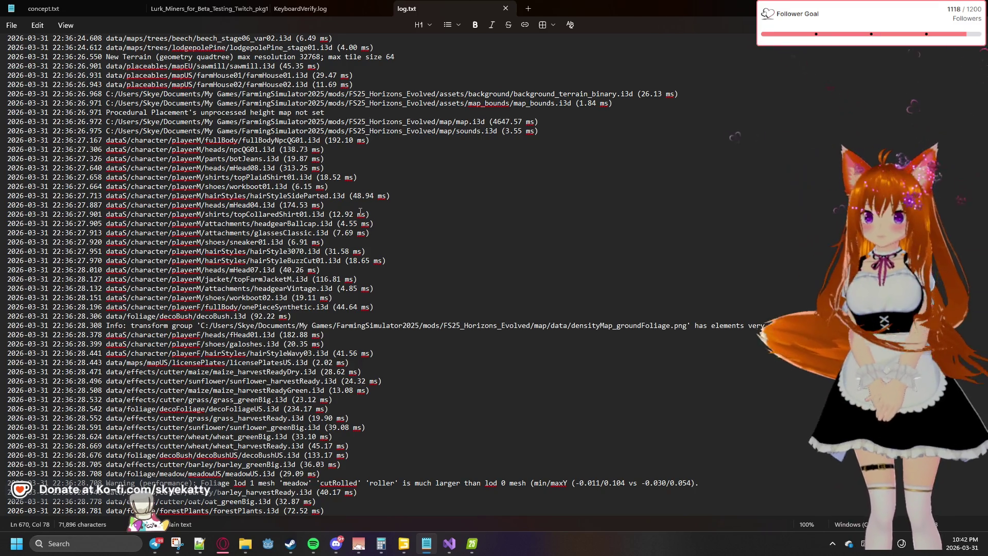
scroll(384, 371, "down", 3)
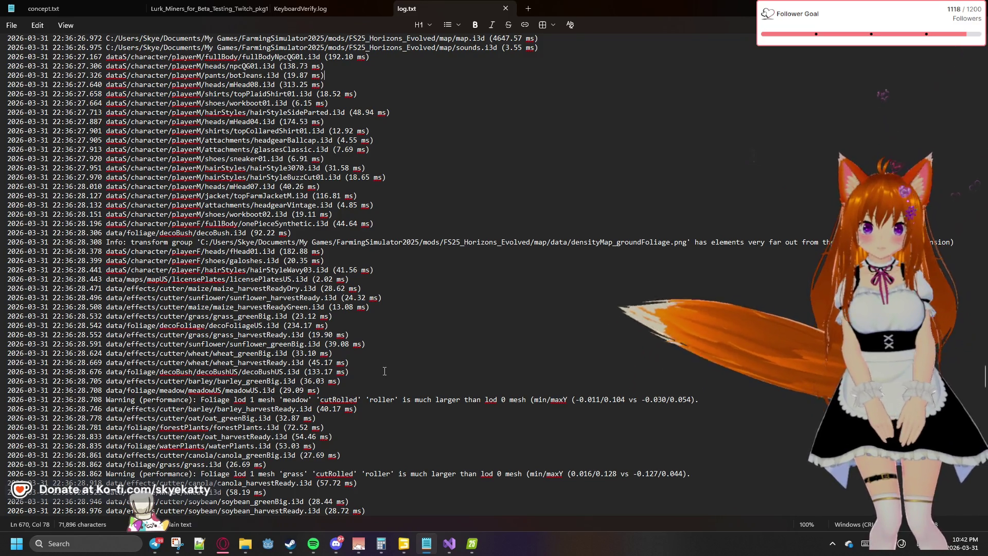
scroll(384, 371, "down", 2)
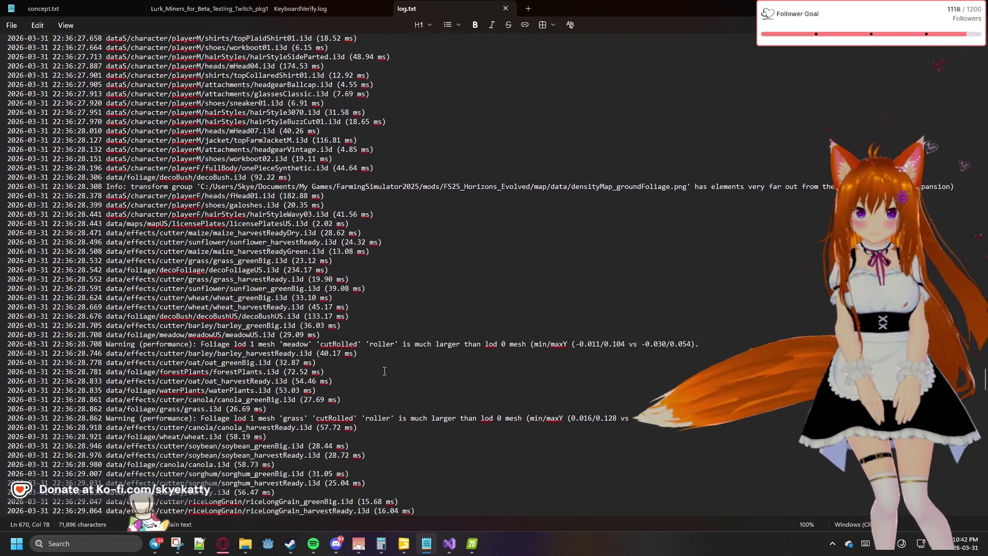
scroll(384, 371, "down", 1)
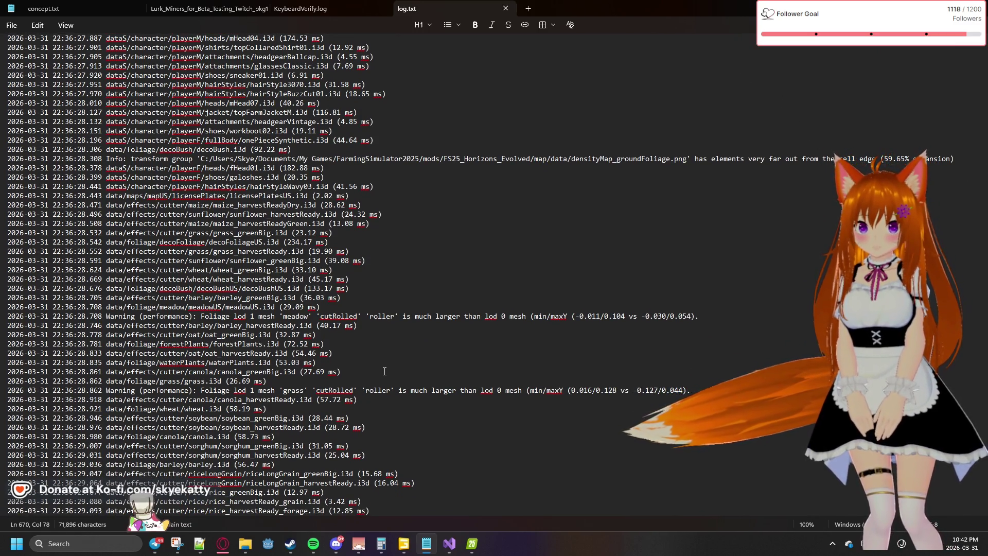
scroll(384, 371, "down", 3)
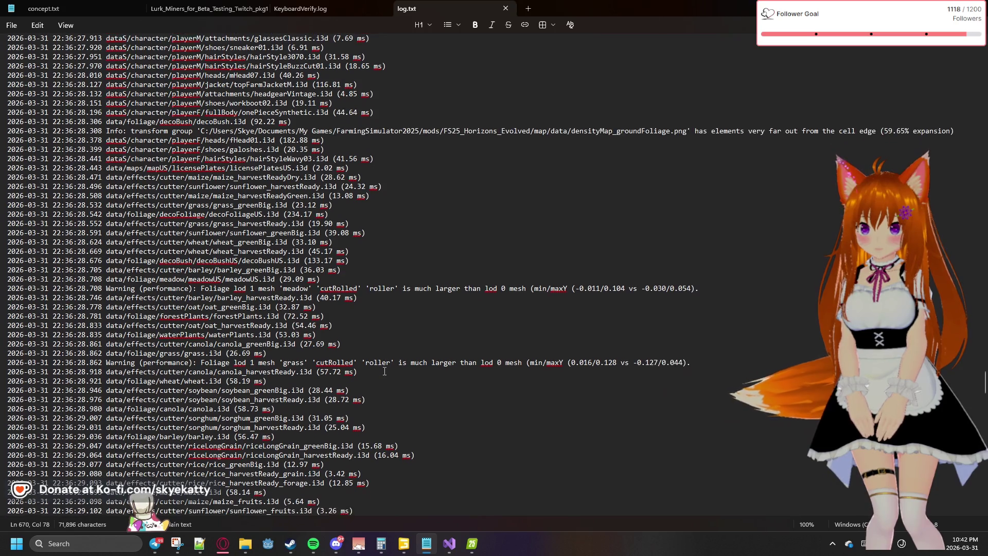
scroll(384, 371, "down", 3)
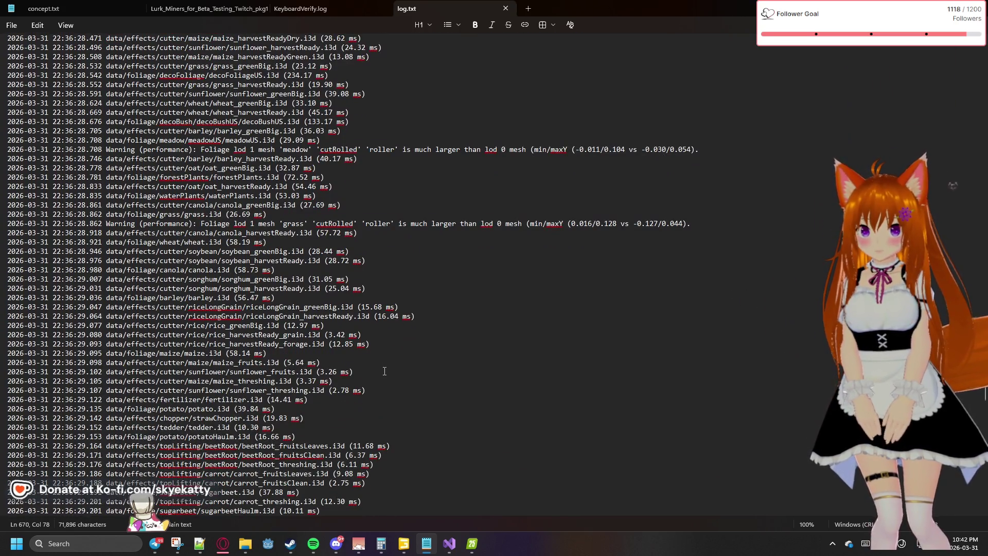
scroll(384, 371, "down", 11)
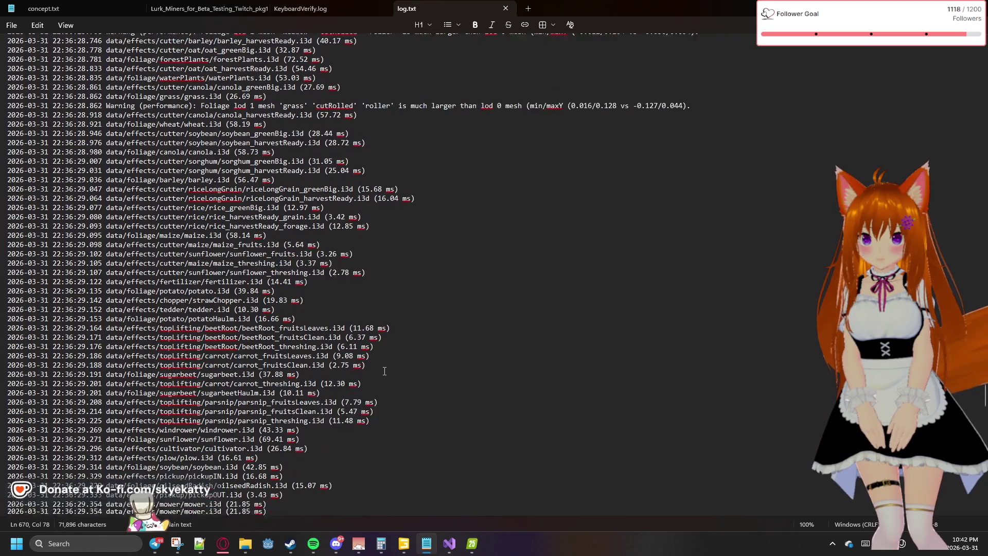
scroll(384, 371, "down", 15)
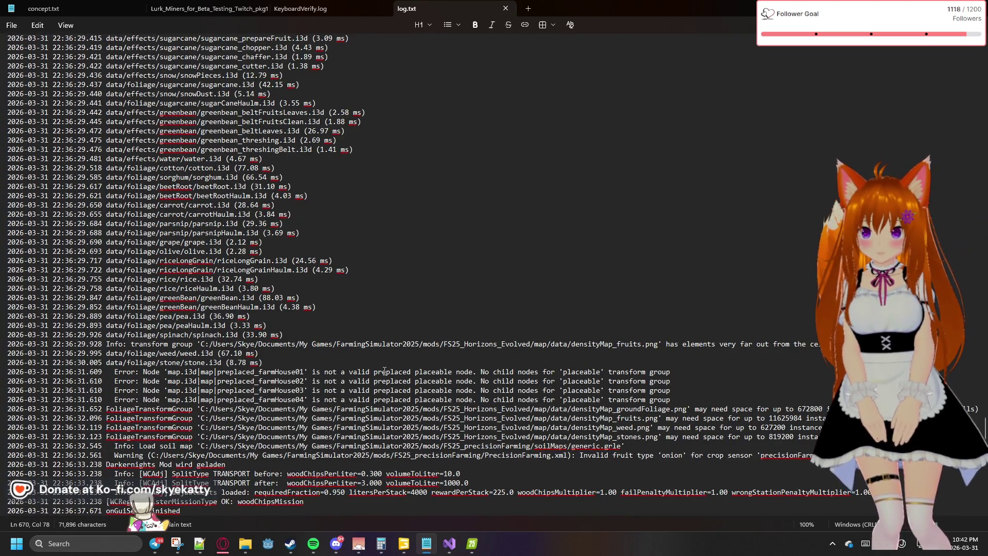
scroll(384, 371, "down", 1)
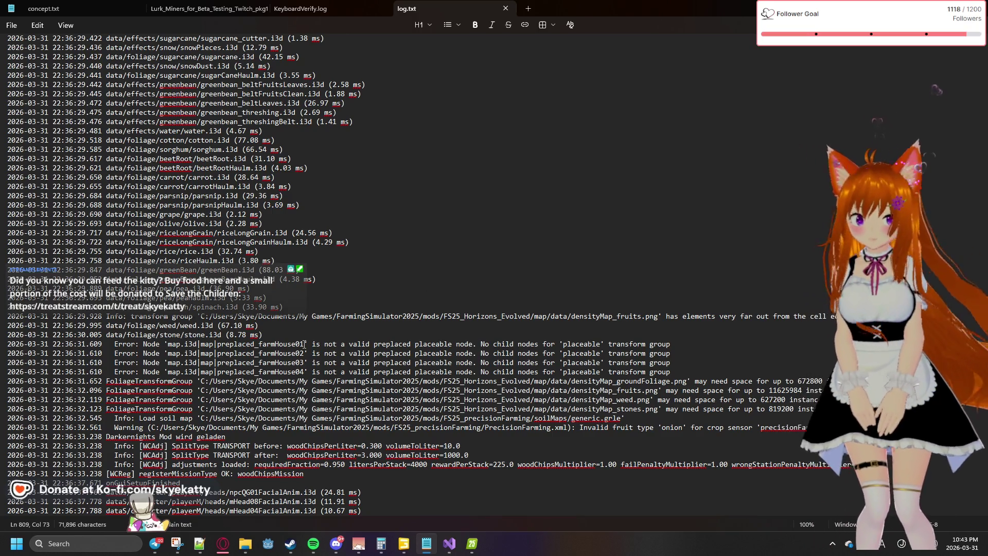
scroll(313, 285, "down", 1)
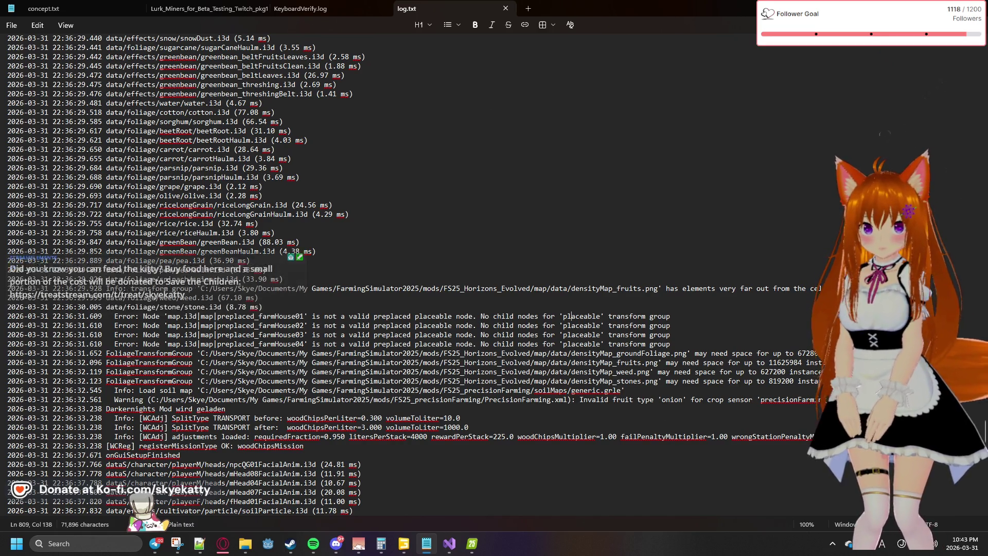
scroll(566, 422, "down", 2)
scroll(516, 413, "down", 4)
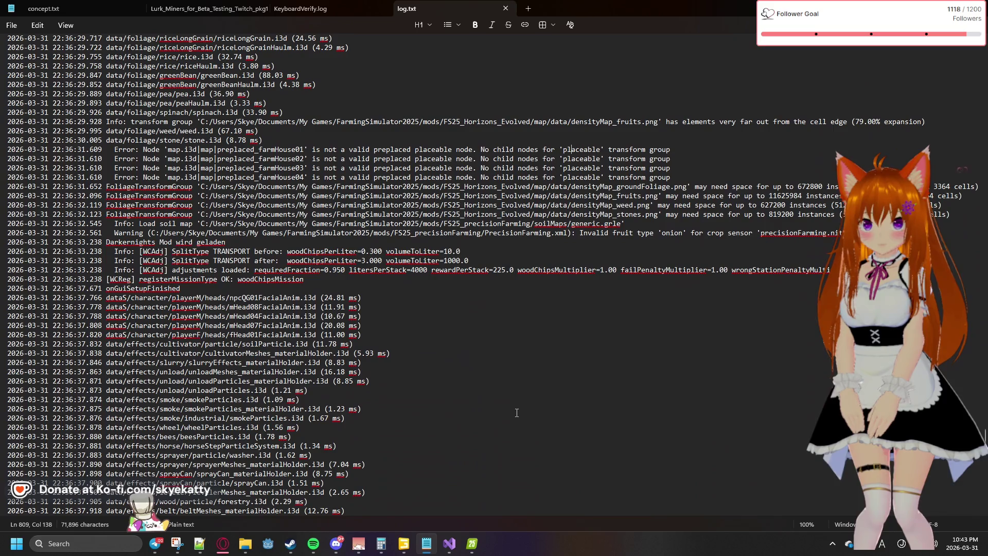
scroll(364, 333, "down", 17)
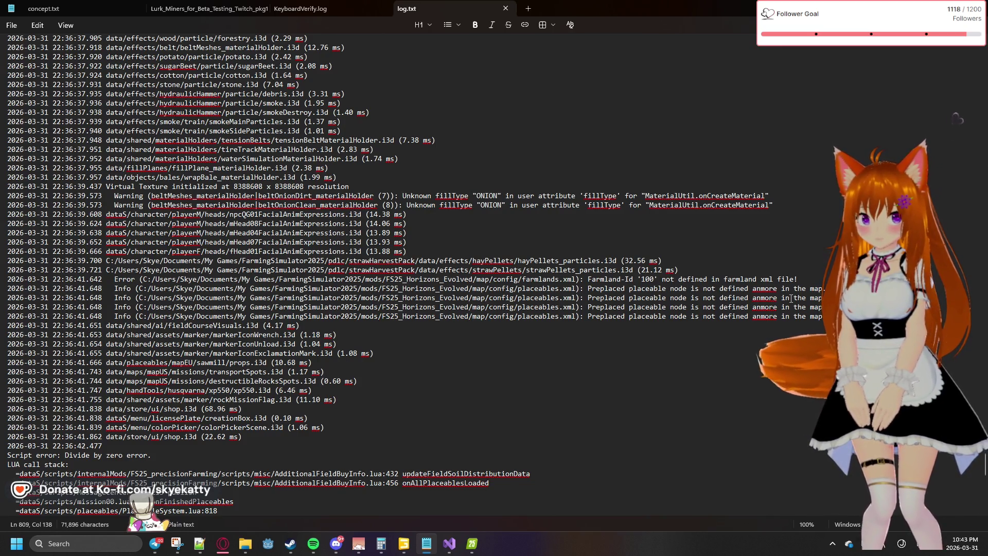
scroll(821, 312, "up", 1)
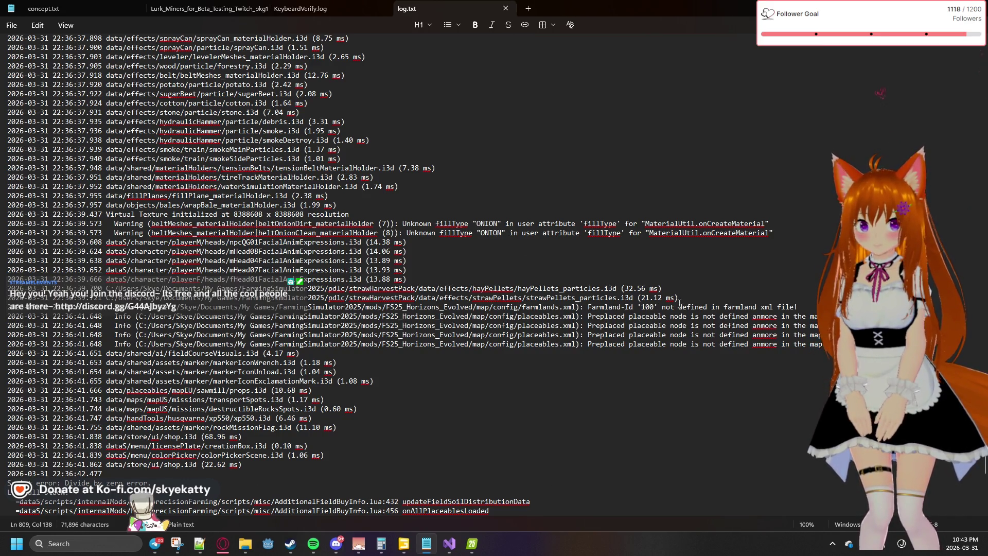
left_click_drag(658, 304, 604, 307)
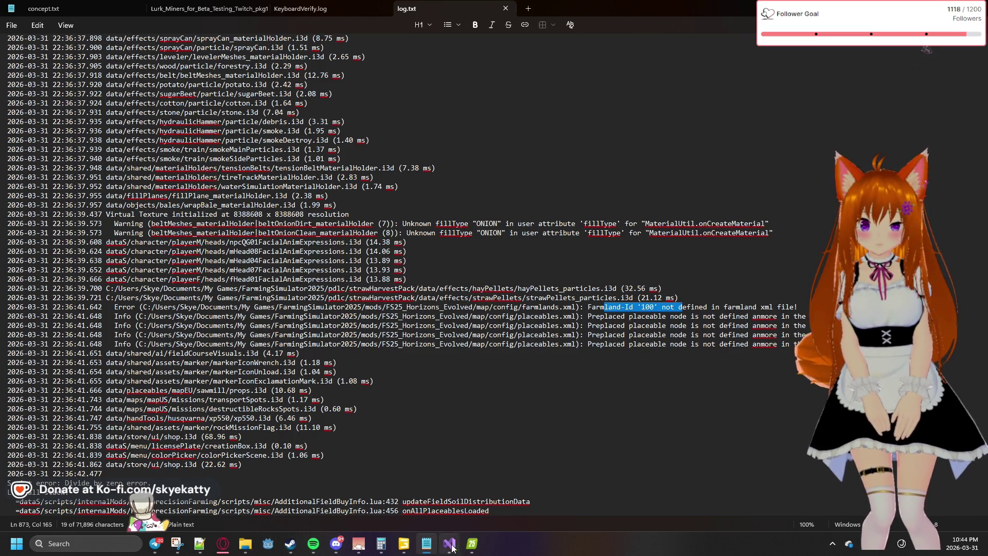
mouse_move(207, 550)
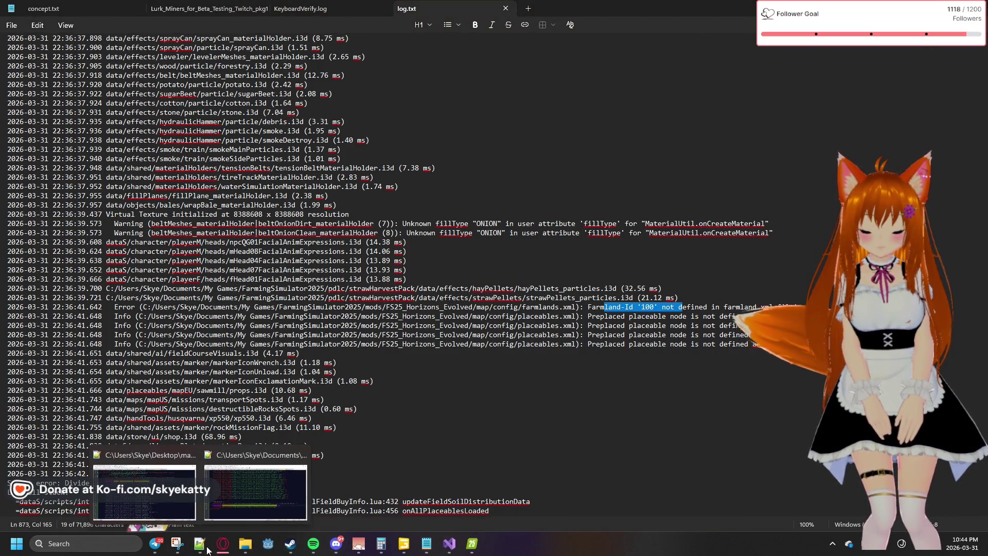
mouse_move(181, 501)
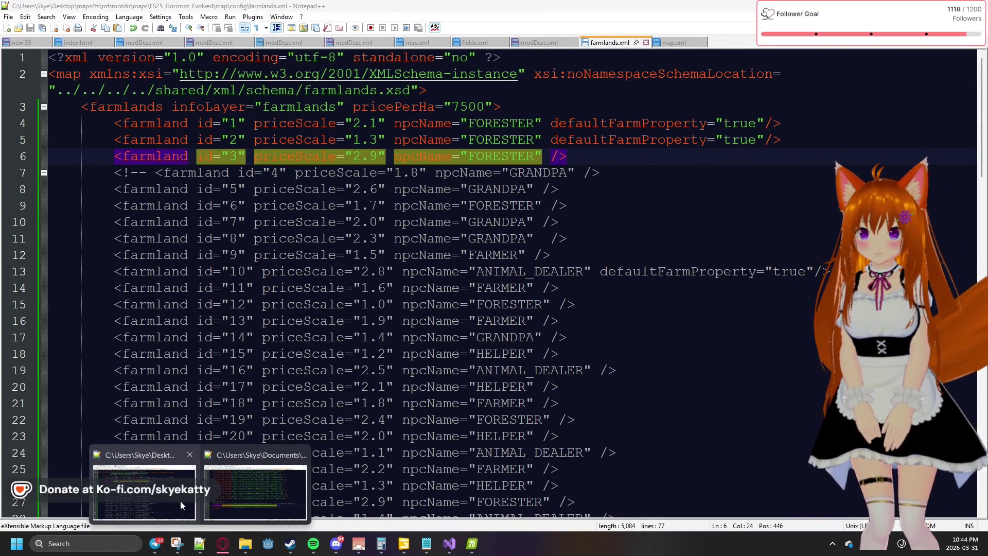
In Notepad++, decline keeping the missing farmlands.xml and map.xml, leaving modDesc.xml displayed
left_click(180, 501)
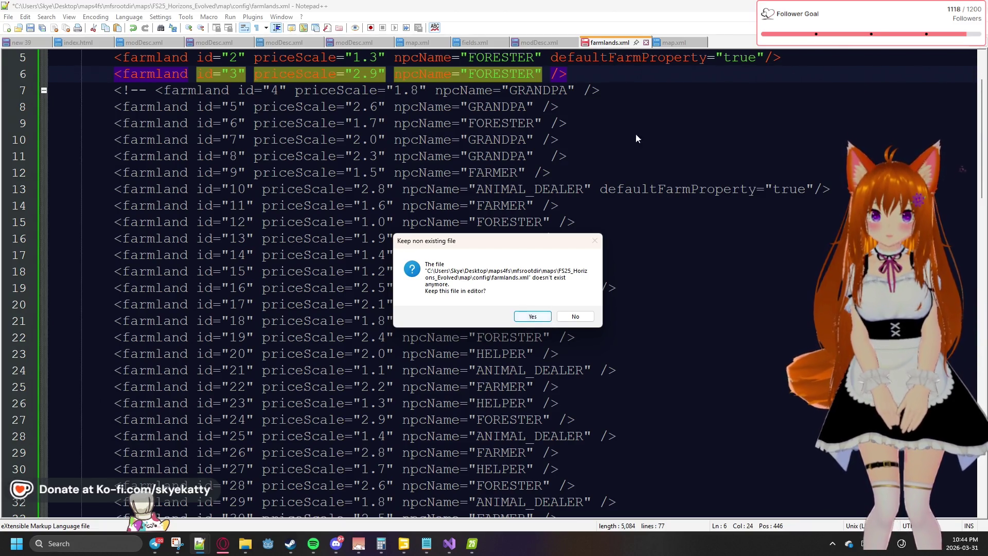
left_click(563, 318)
left_click(574, 312)
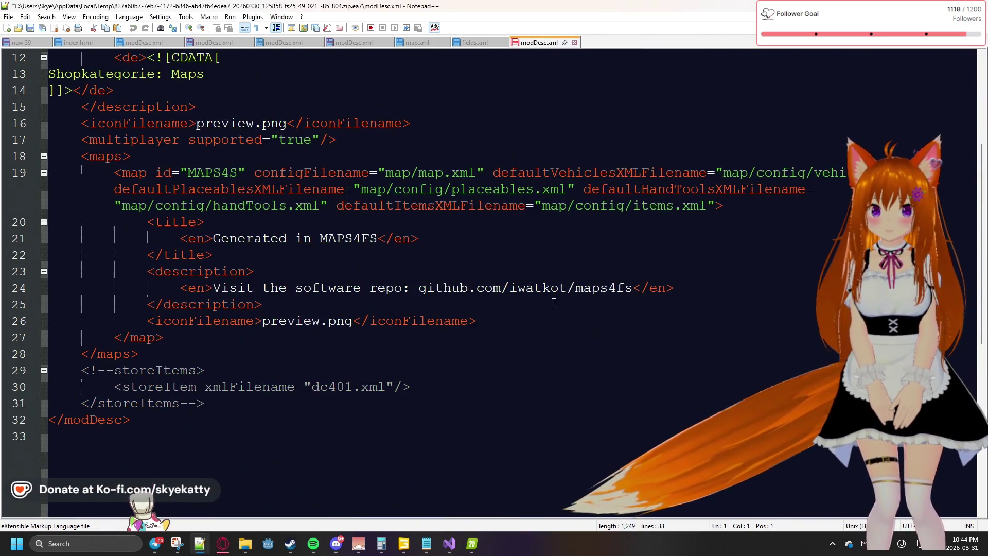
scroll(432, 252, "down", 1)
scroll(432, 252, "up", 3)
scroll(432, 252, "down", 2)
scroll(432, 252, "down", 1)
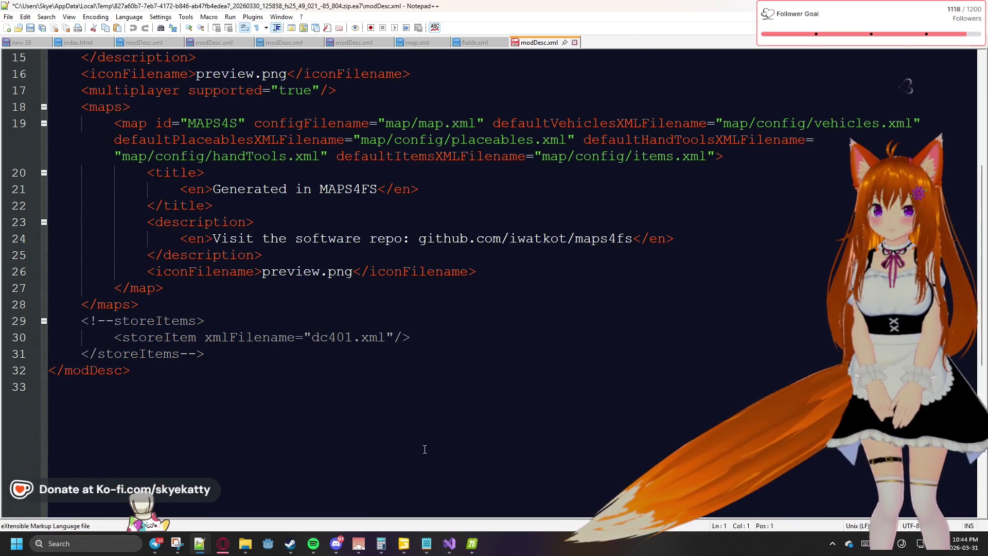
mouse_move(245, 543)
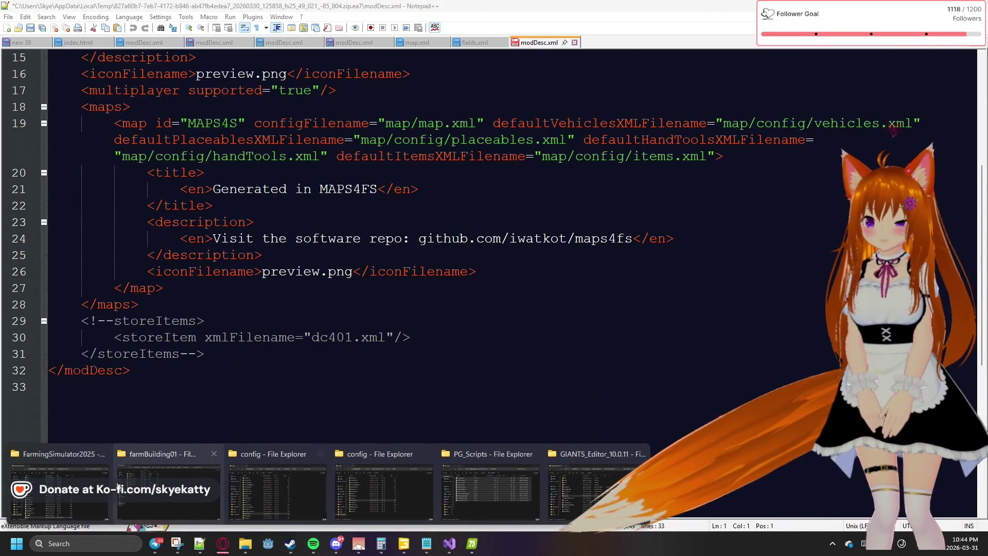
mouse_move(60, 489)
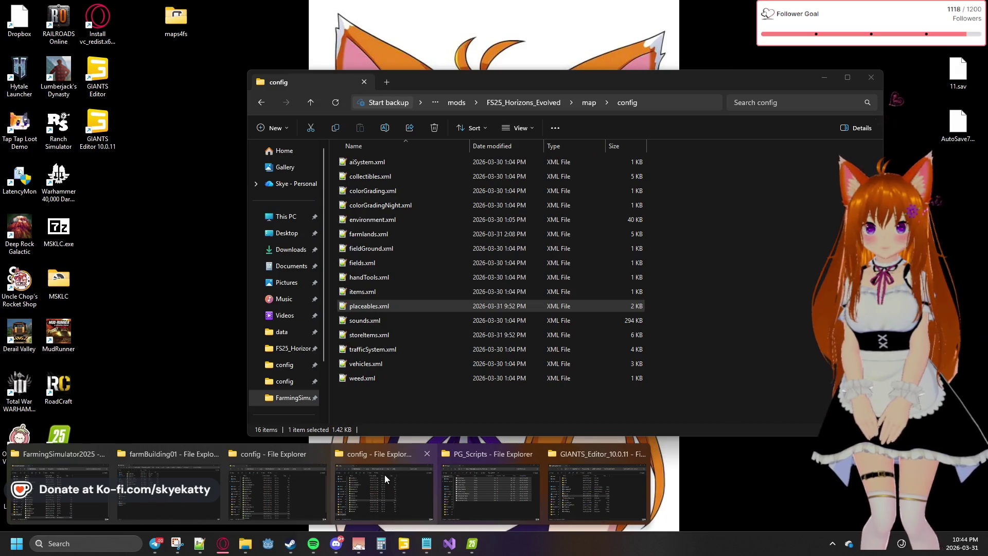
Open farmlands.xml from the map's config folder in Notepad++
left_click(384, 474)
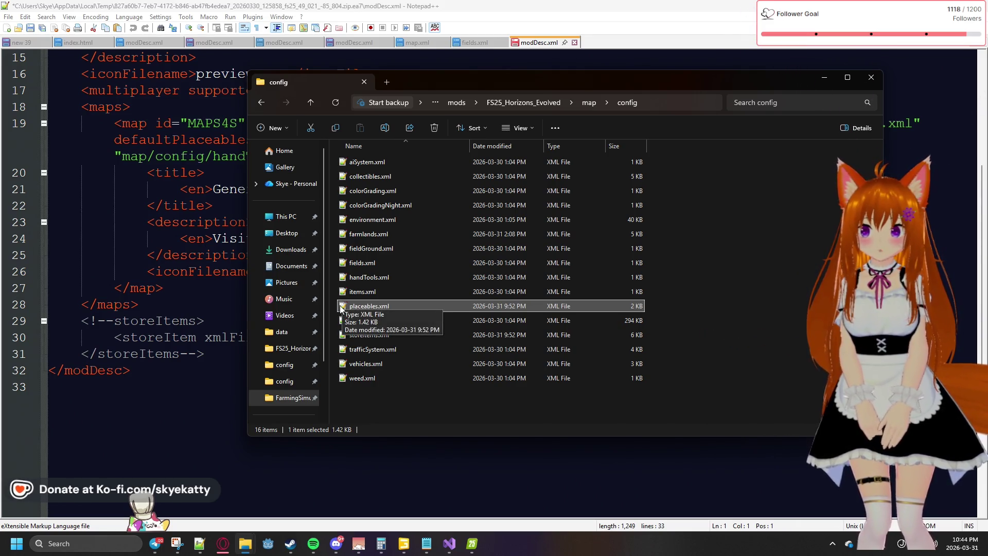
double_click(385, 236)
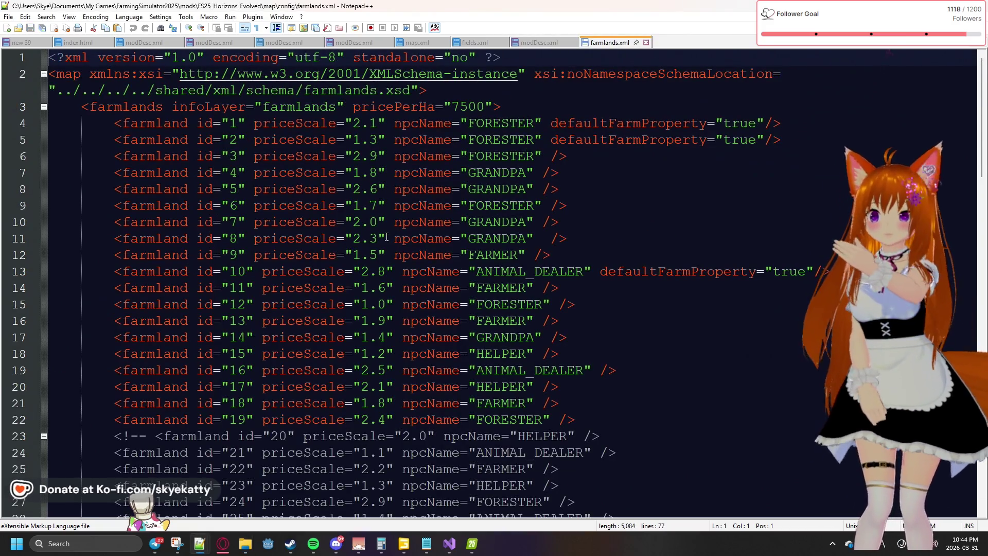
Scroll through farmlands.xml's farmland ids up to 69, then bring GIANTS Editor back
scroll(387, 237, "down", 20)
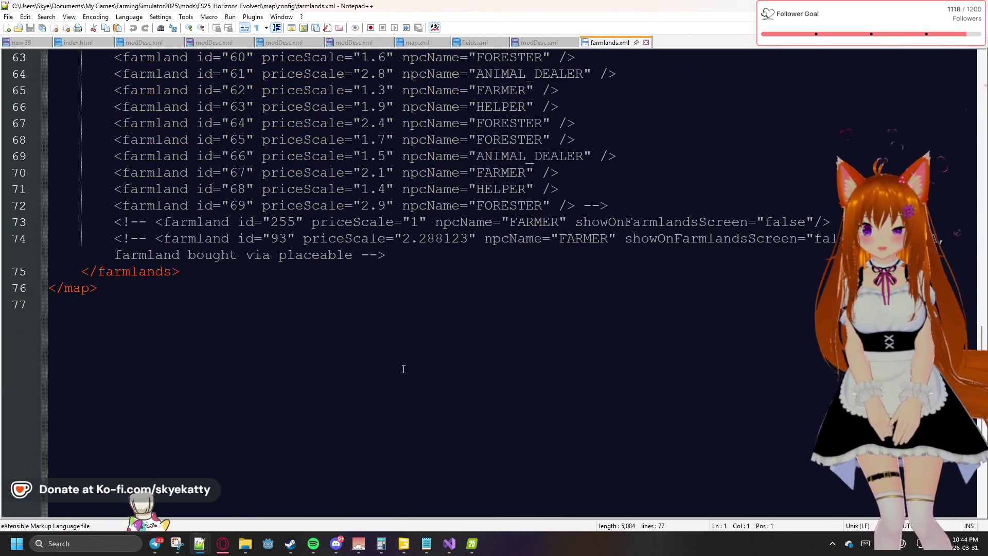
scroll(344, 321, "up", 4)
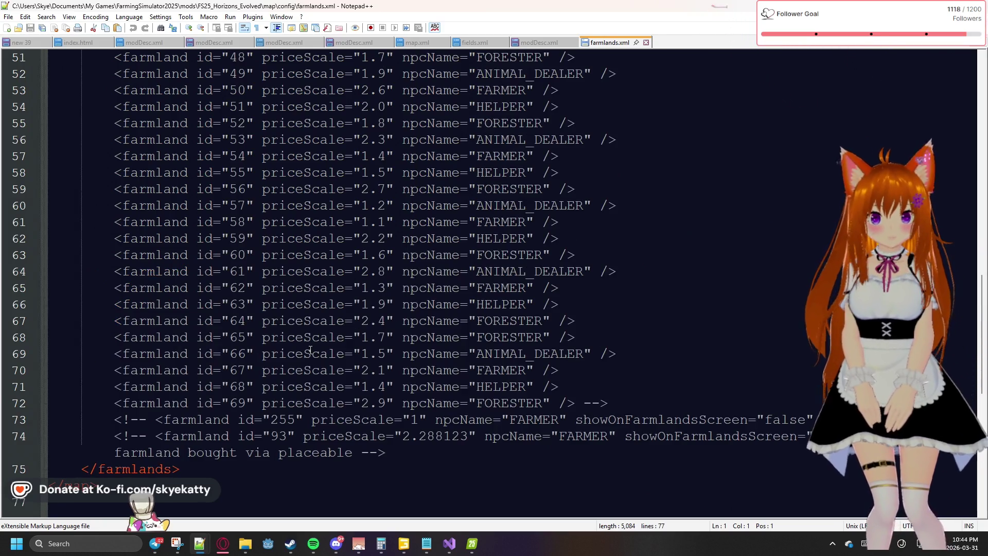
scroll(310, 350, "up", 9)
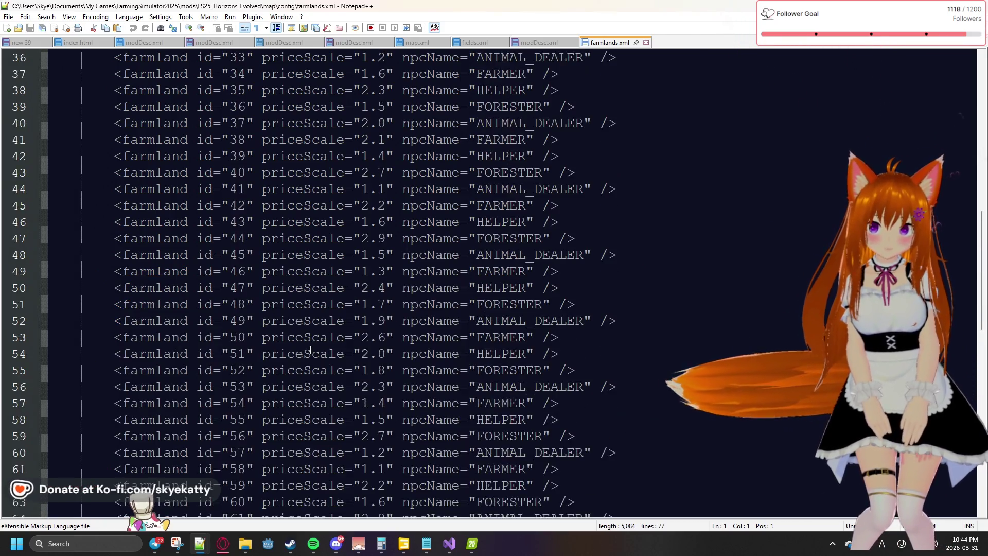
scroll(310, 350, "up", 5)
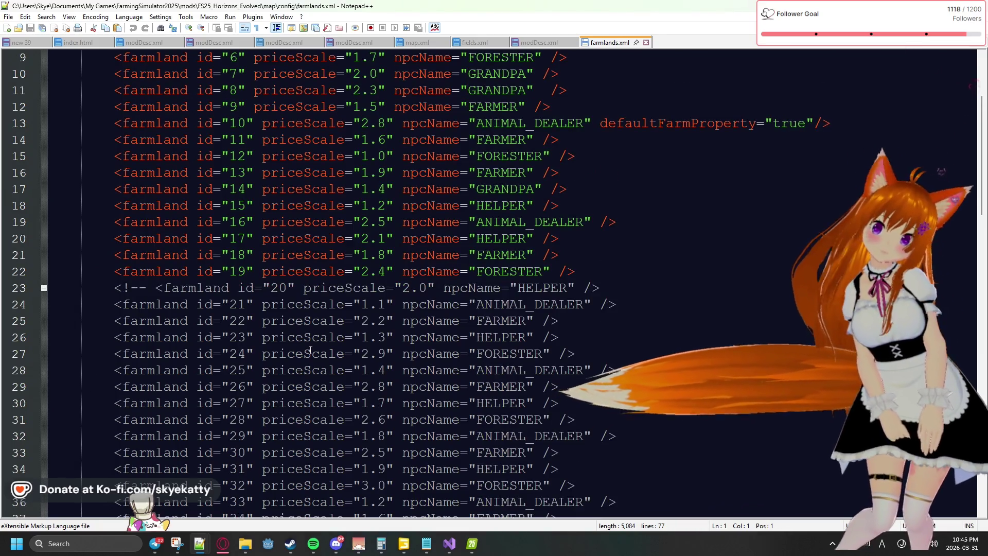
scroll(310, 350, "up", 3)
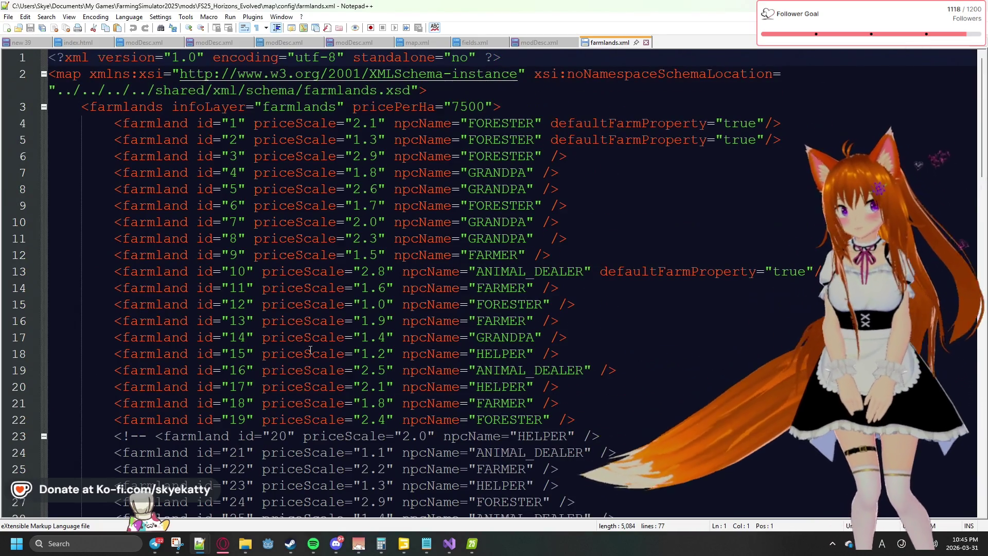
scroll(311, 350, "down", 16)
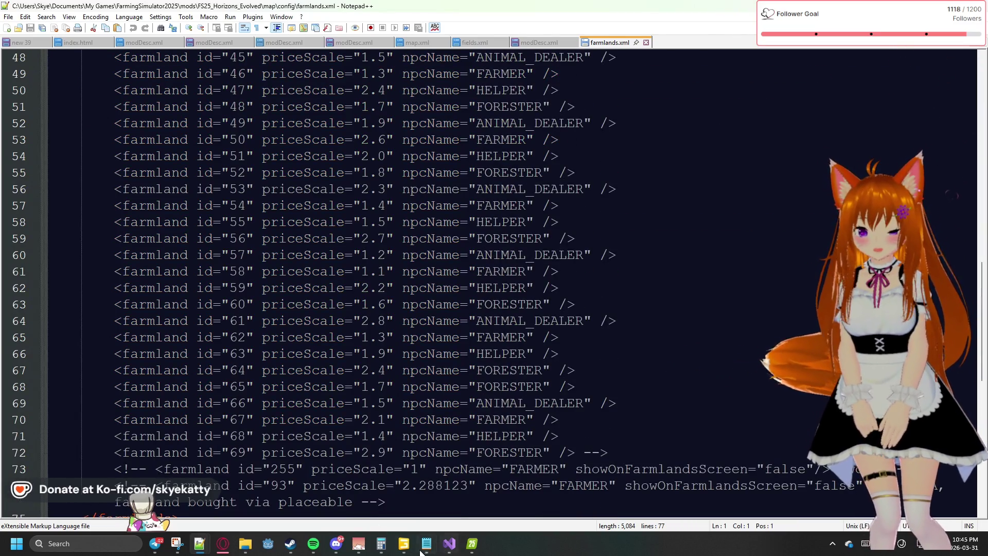
mouse_move(413, 552)
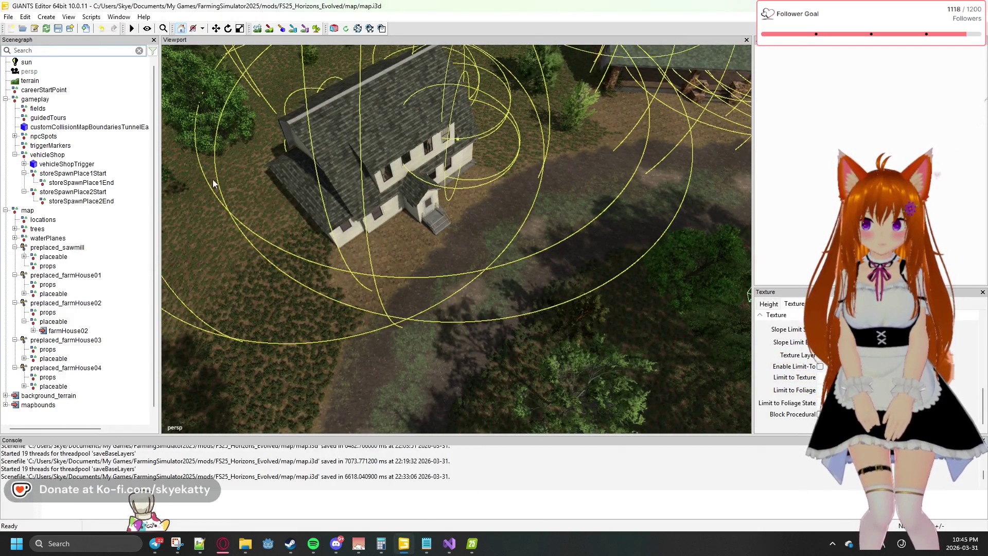
Look through GIANTS Editor's Help and File menus without choosing anything
left_click(144, 17)
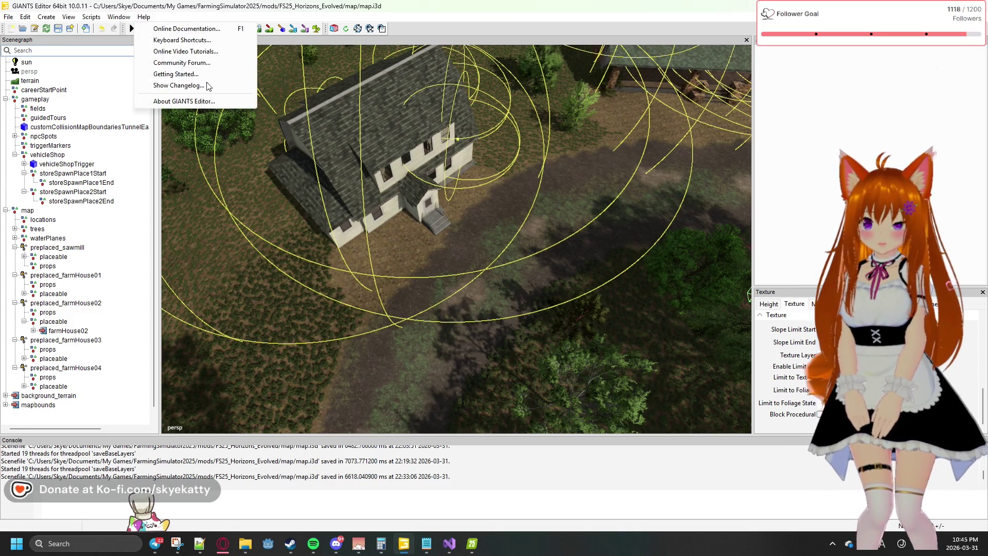
left_click(87, 22)
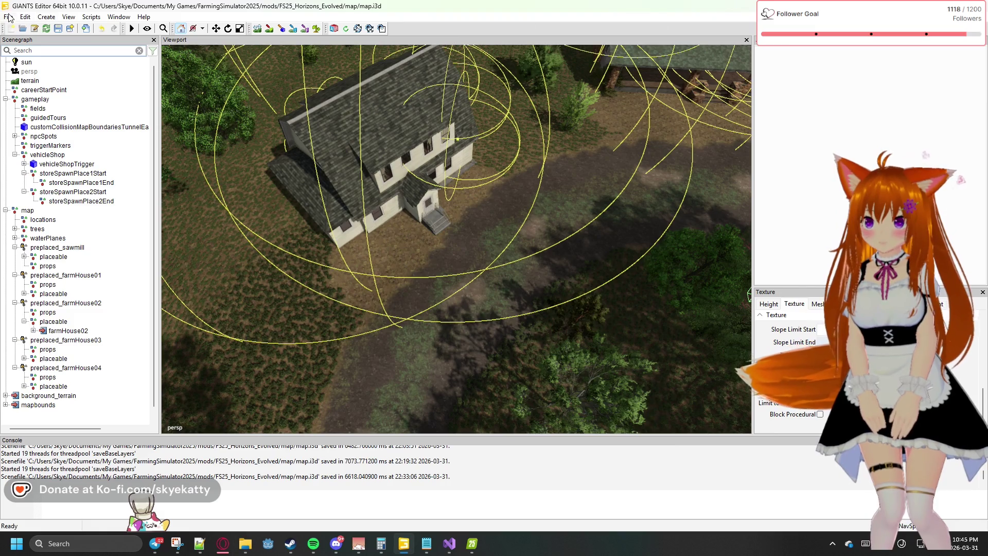
left_click(9, 17)
left_click(9, 17)
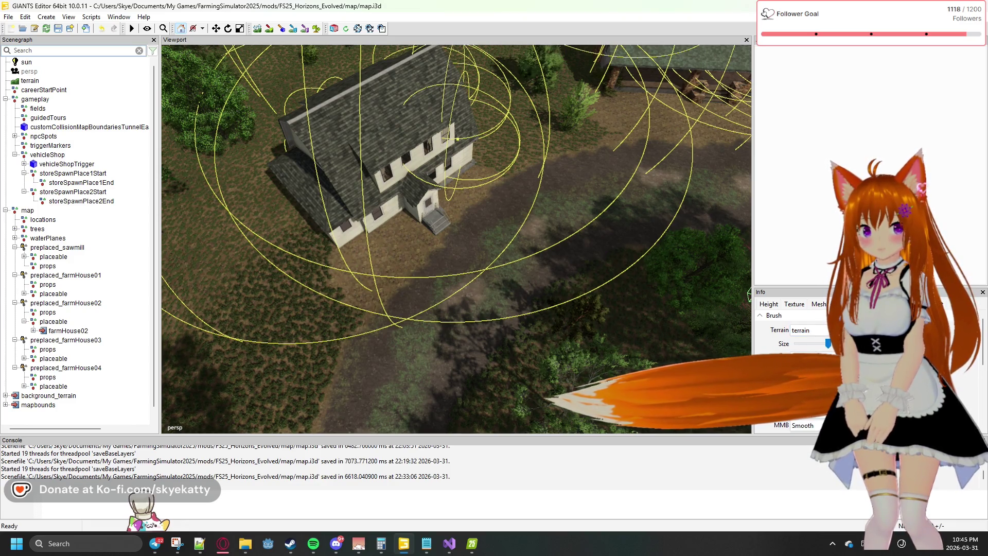
scroll(787, 335, "down", 5)
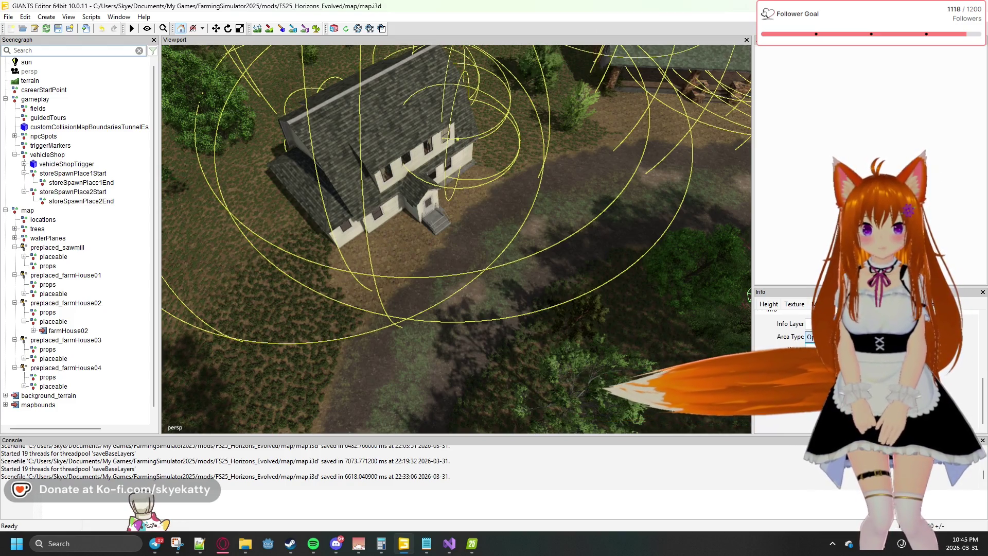
Set the Info Layer to farmlands, show its terrain overlay, and browse the Farmland list
left_click(813, 323)
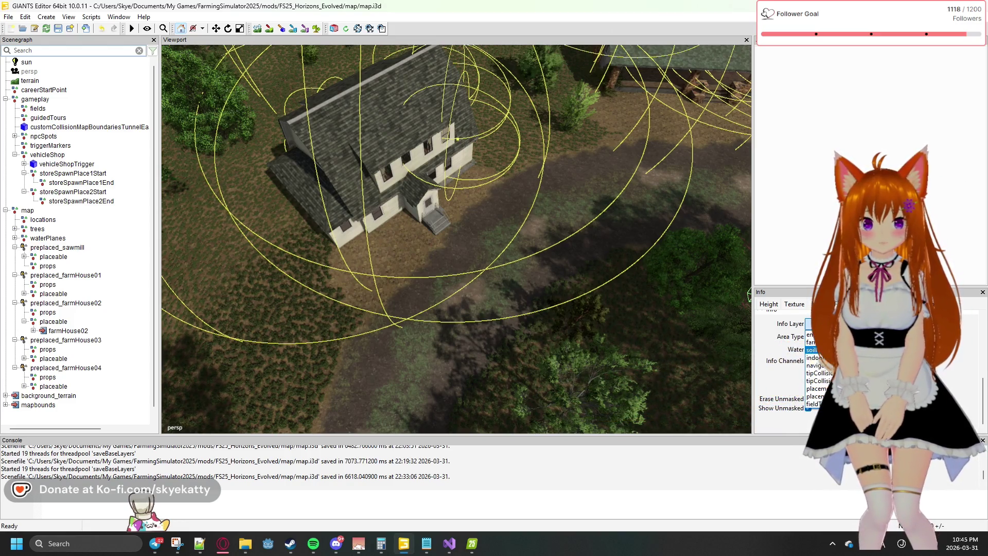
left_click(810, 342)
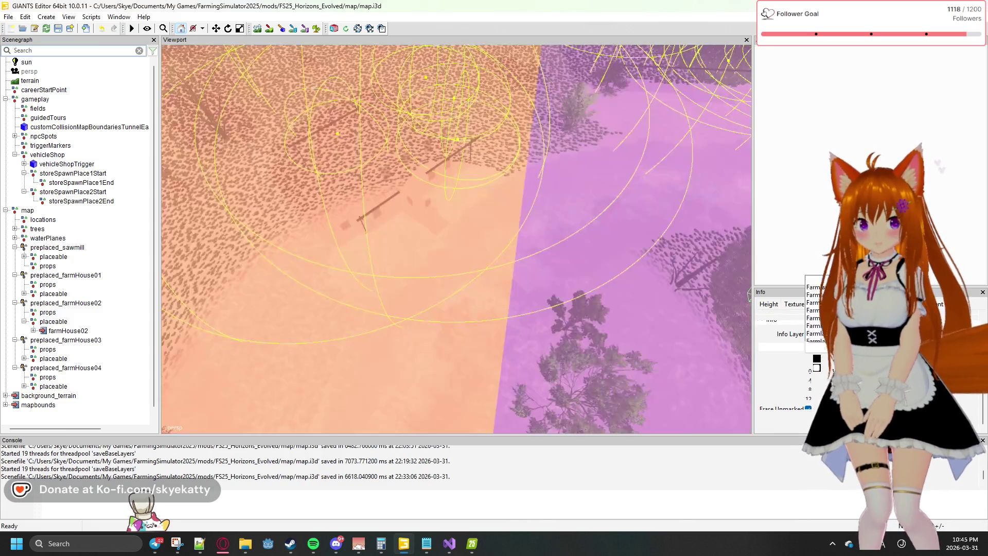
left_click(815, 346)
scroll(822, 233, "down", 4)
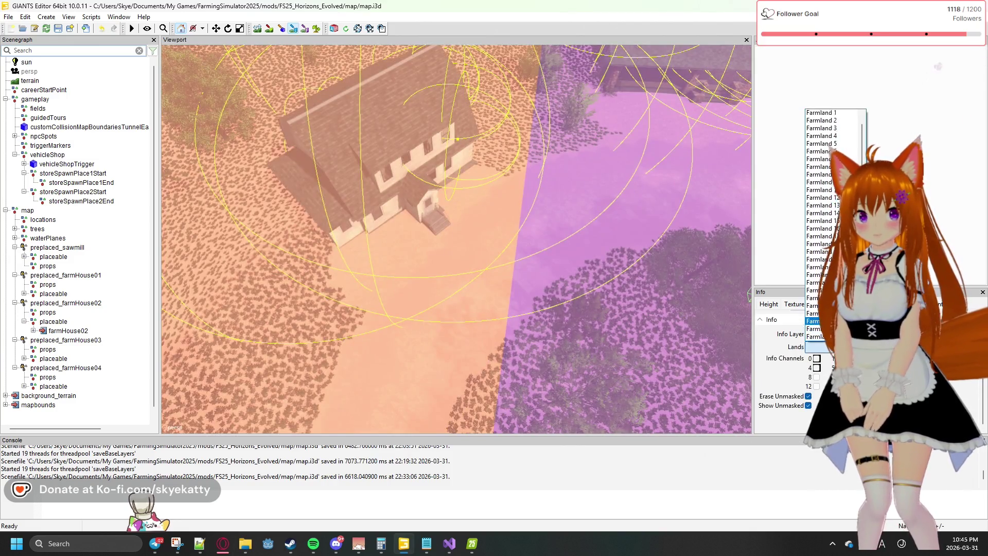
scroll(822, 278, "down", 20)
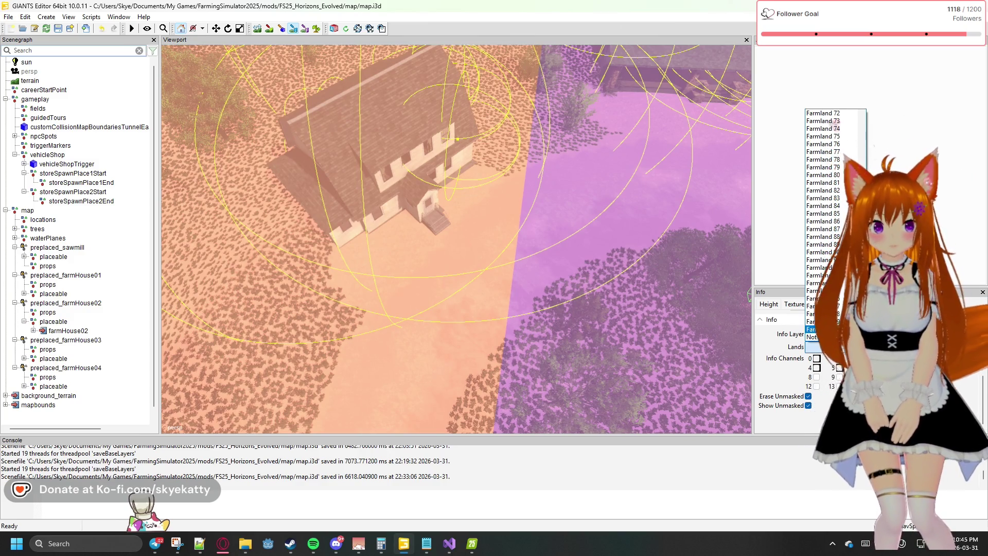
left_click(818, 321)
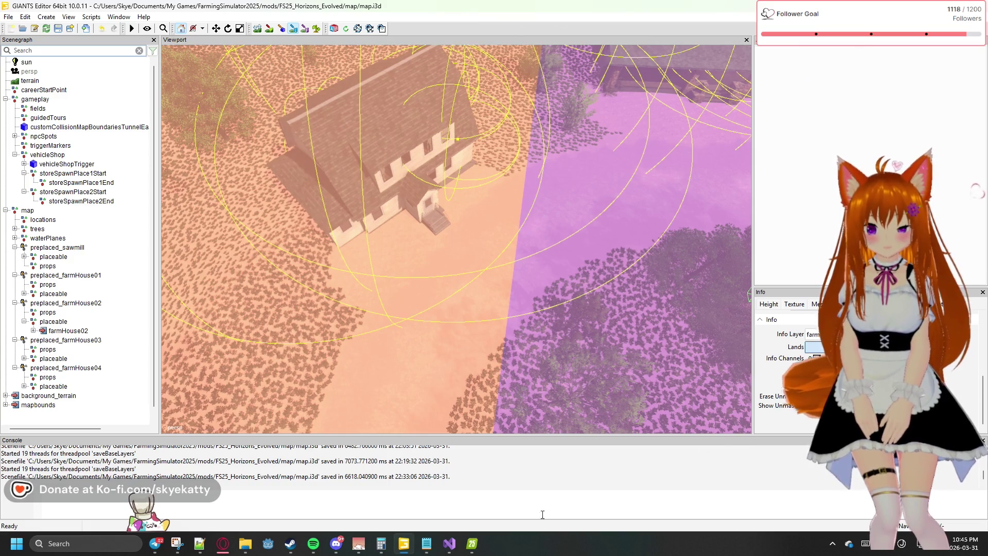
Bring the Notepad++ farmlands.xml window back to the front
mouse_move(400, 547)
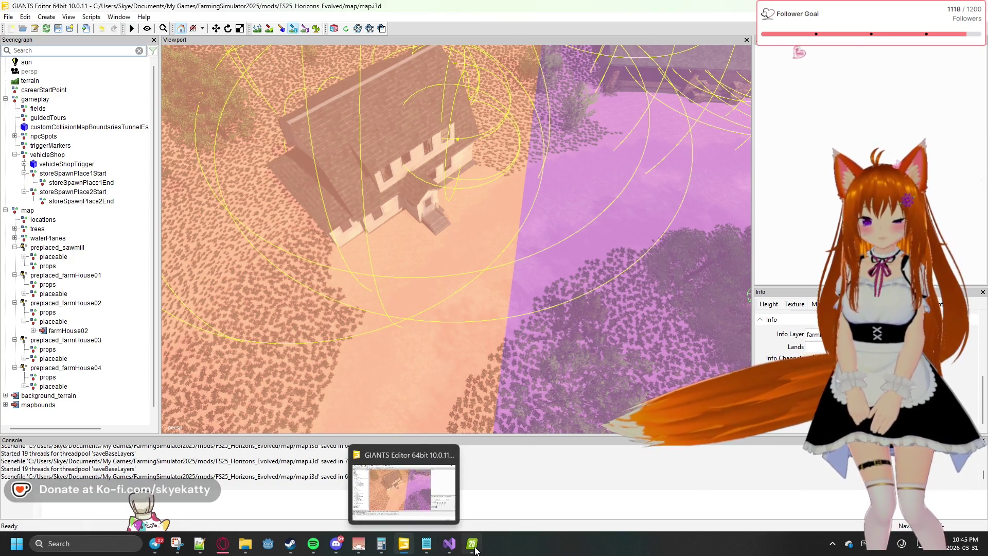
mouse_move(201, 548)
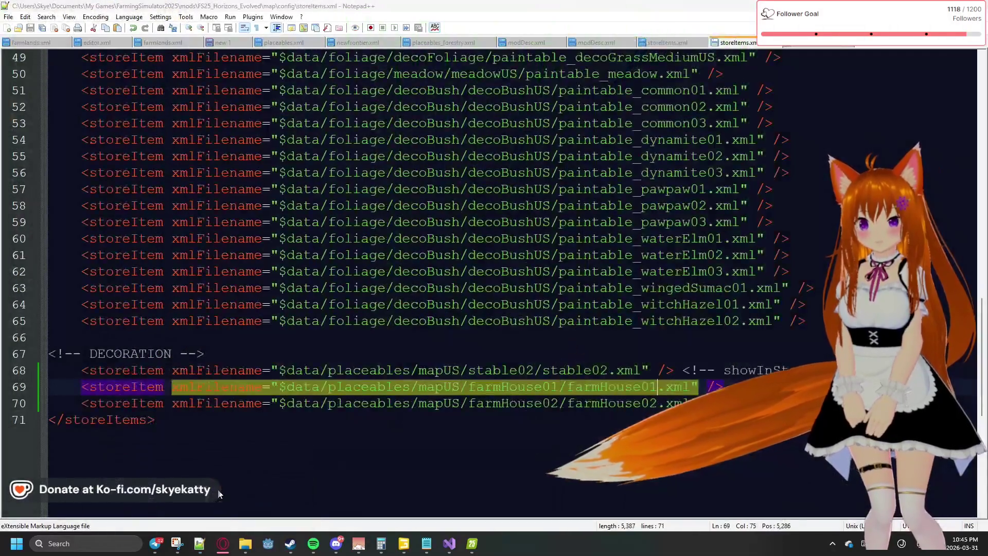
left_click(252, 514)
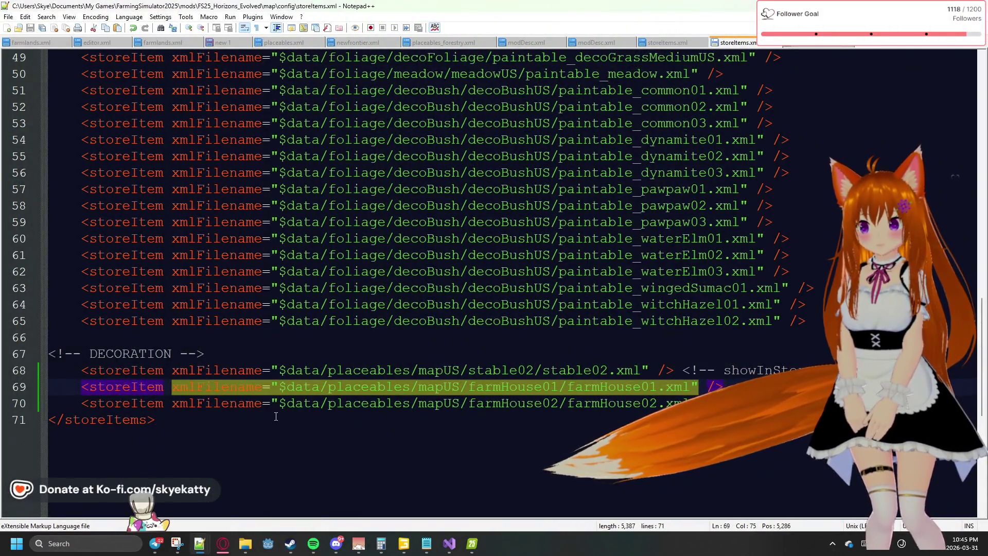
mouse_move(199, 544)
left_click(172, 511)
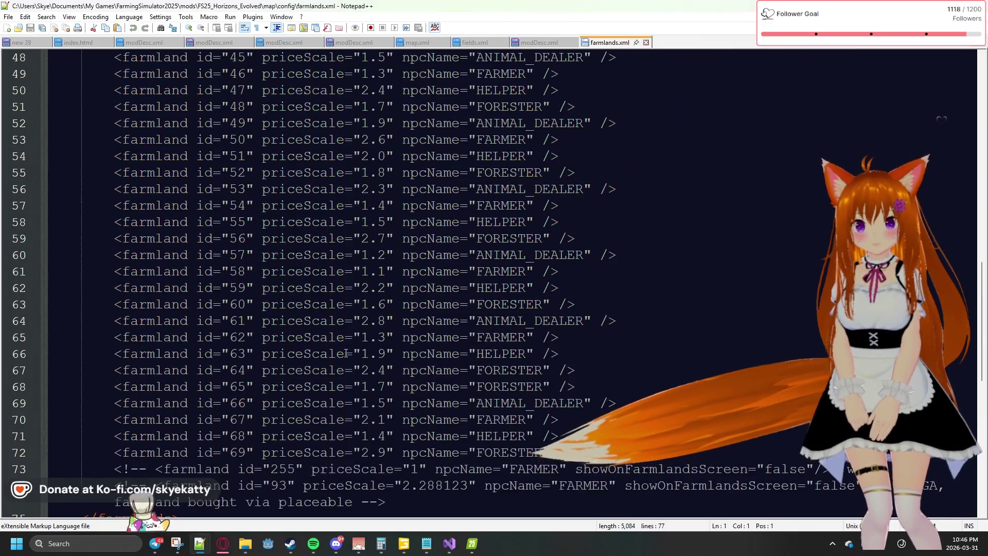
scroll(419, 365, "down", 3)
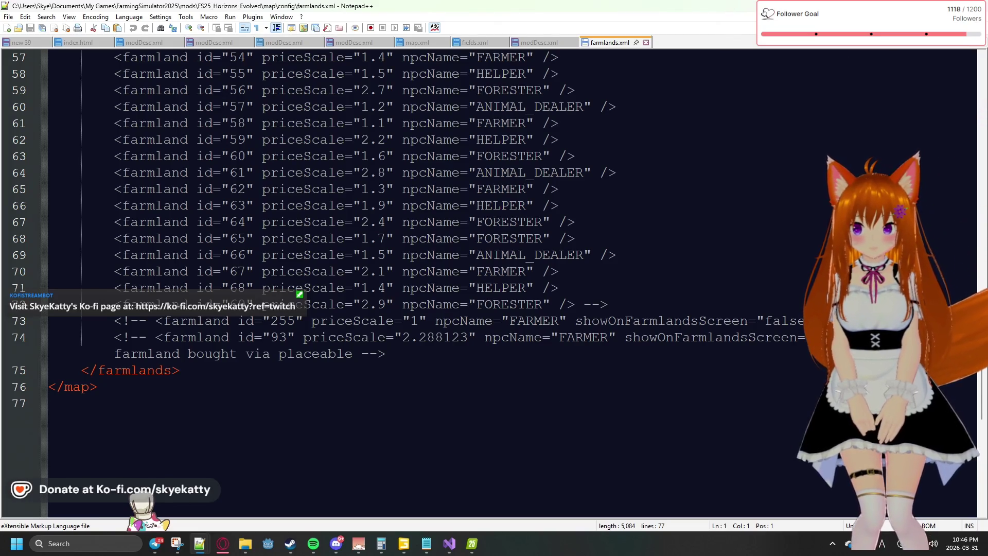
Check the ends of lines 72 and 74, where ids 255 and 93 are commented out
left_click(449, 354)
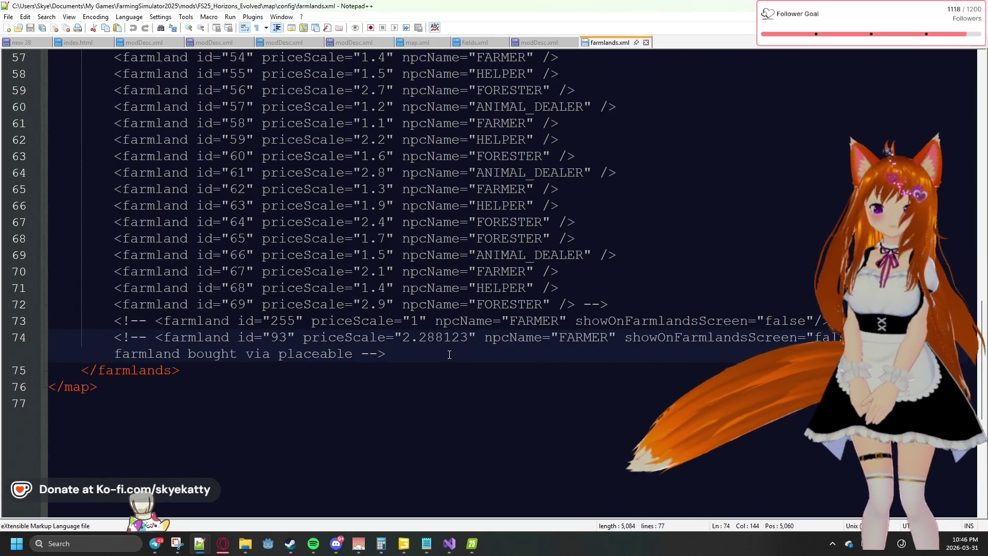
left_click(627, 306)
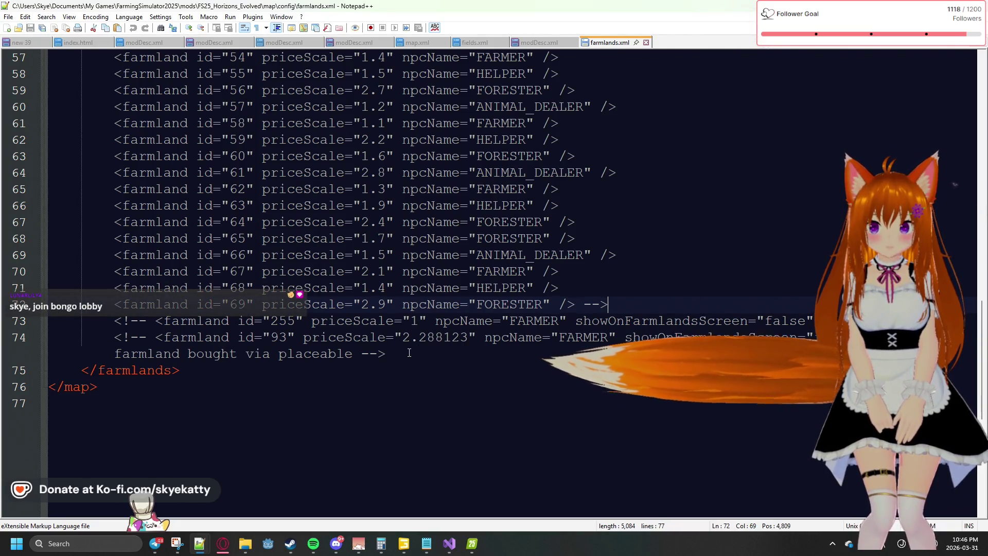
left_click(409, 353)
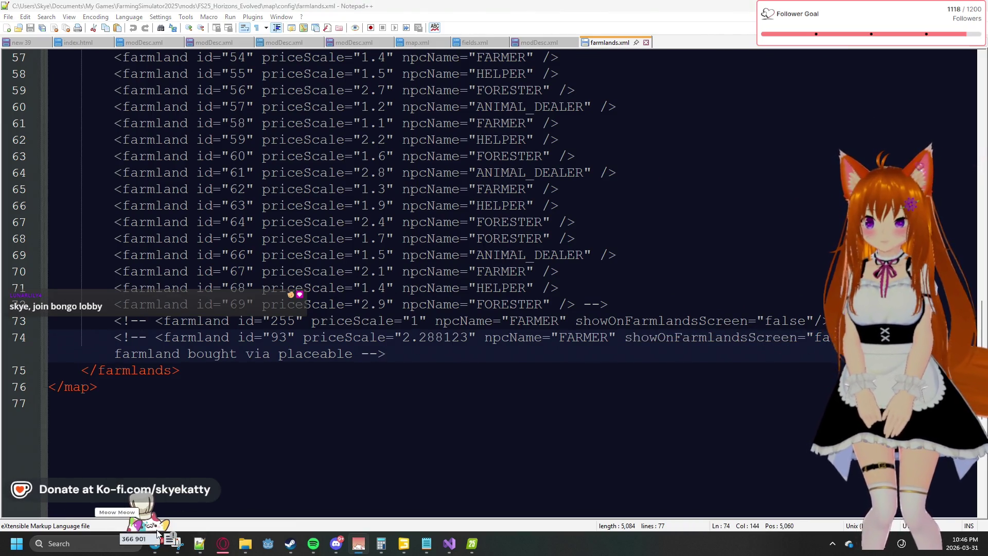
left_click(173, 541)
Join a viewer's Bongo Cat lobby, then add a new line after the last farmland entry
left_click(150, 355)
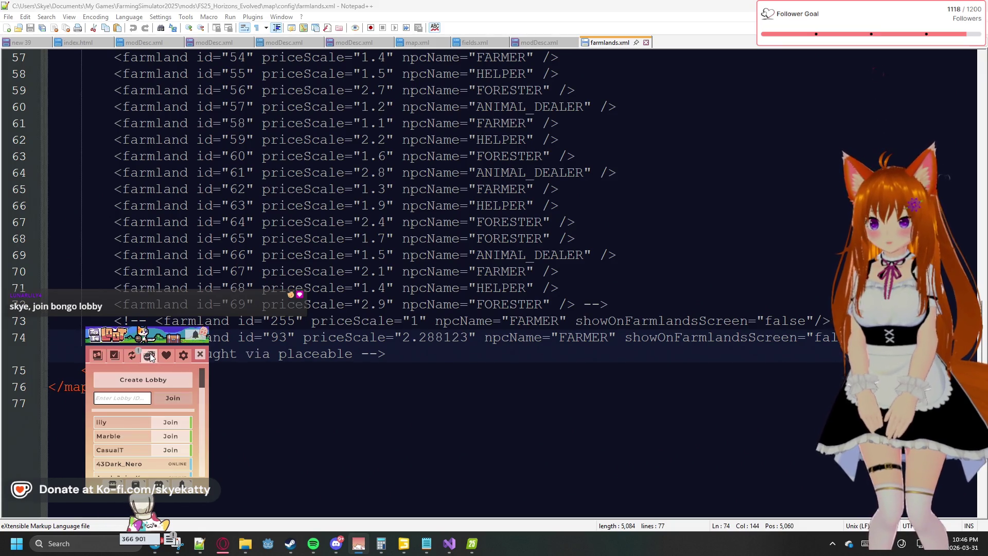
left_click(178, 421)
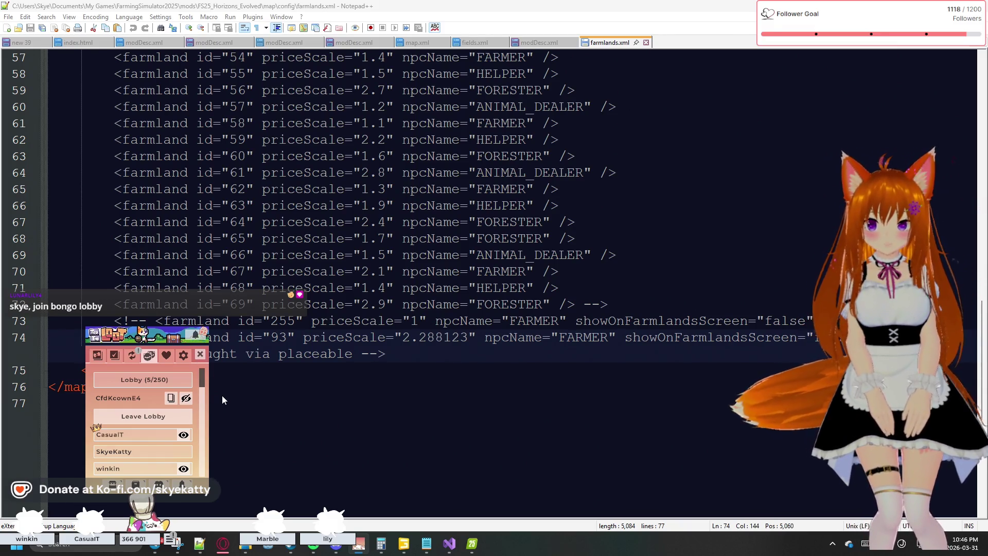
left_click(200, 355)
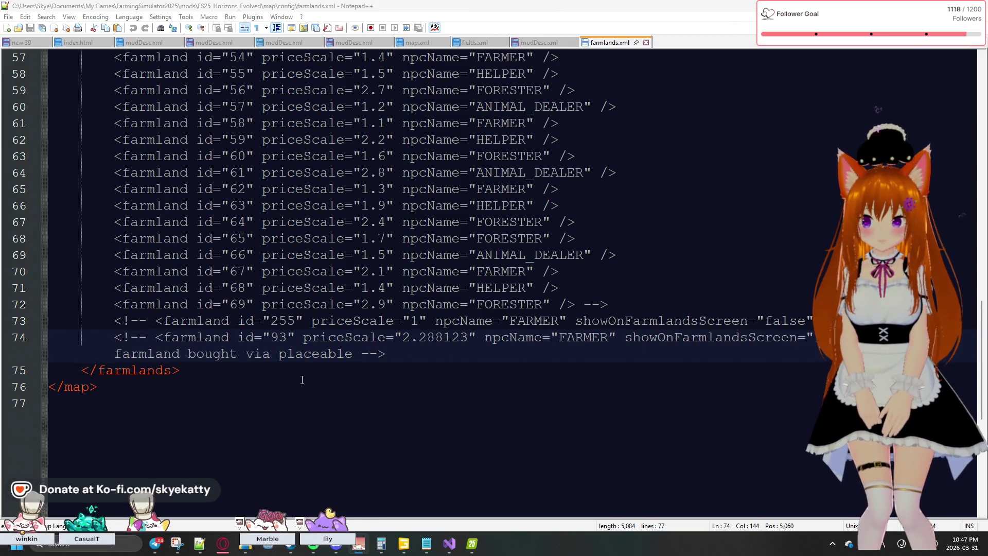
left_click(416, 368)
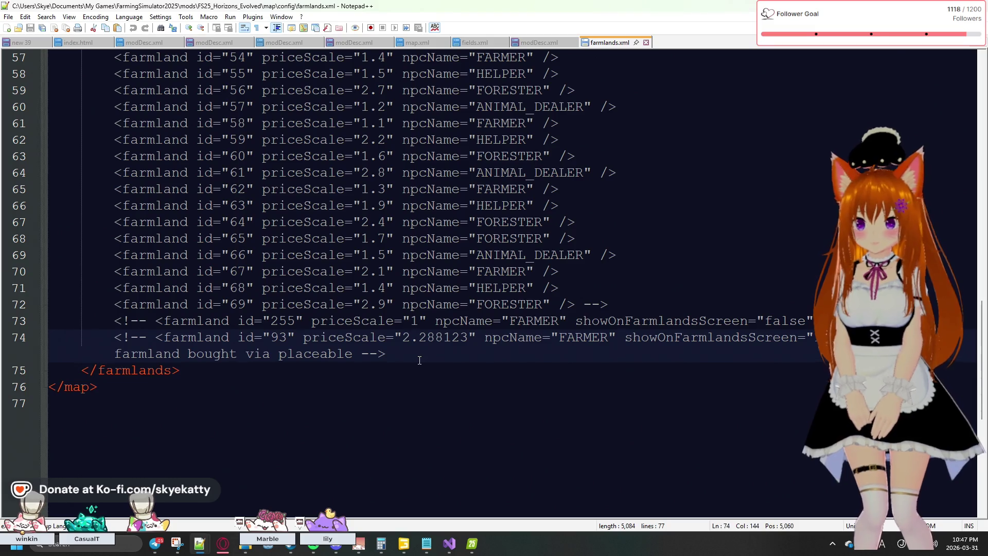
key("Return")
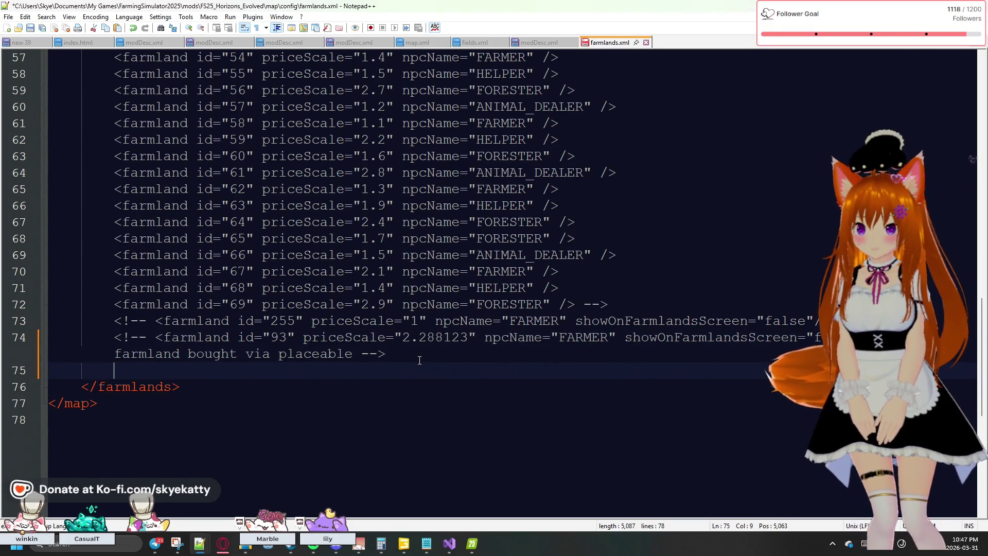
Type a new farmland tag with id 100, priceScale 5.0 and npcName FORESTER
type("<")
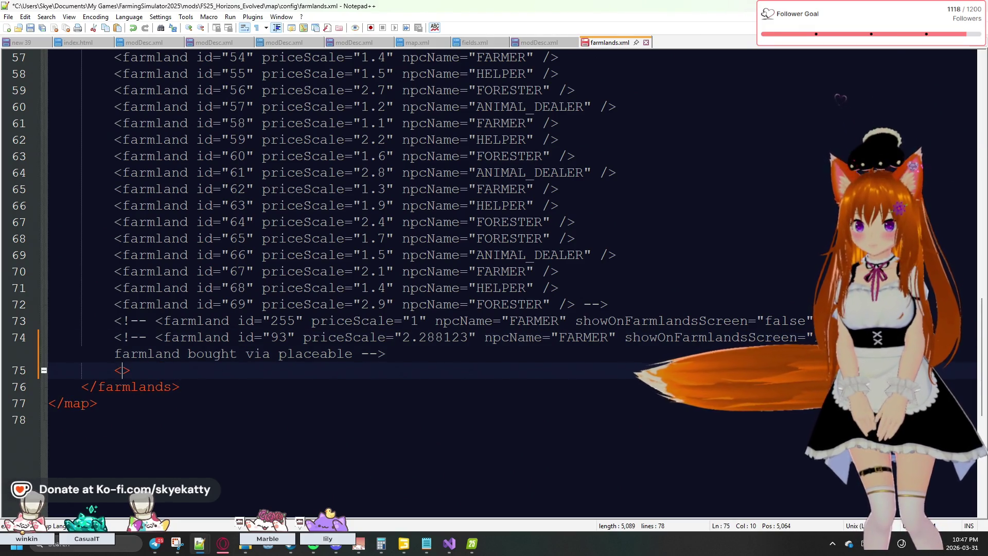
type("farmla")
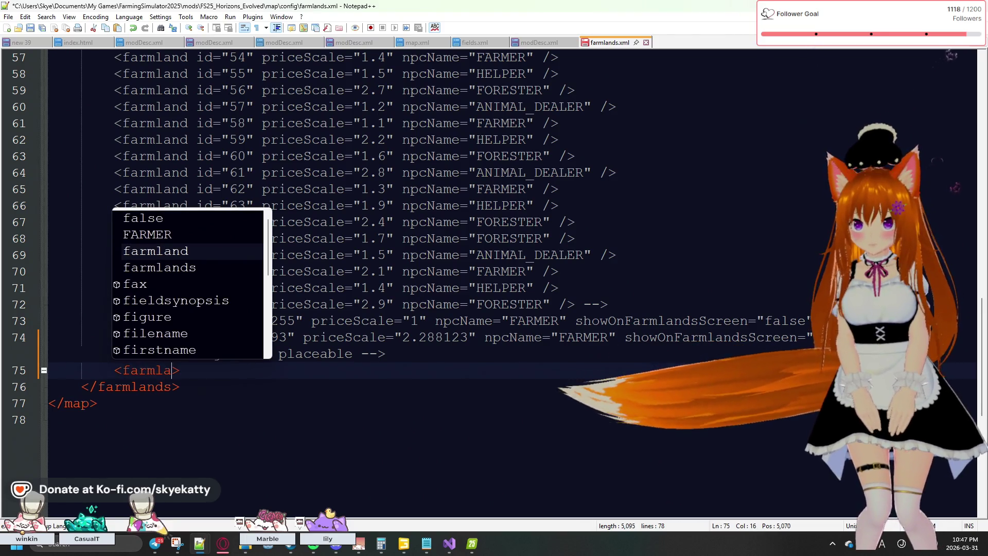
type("nd id =")
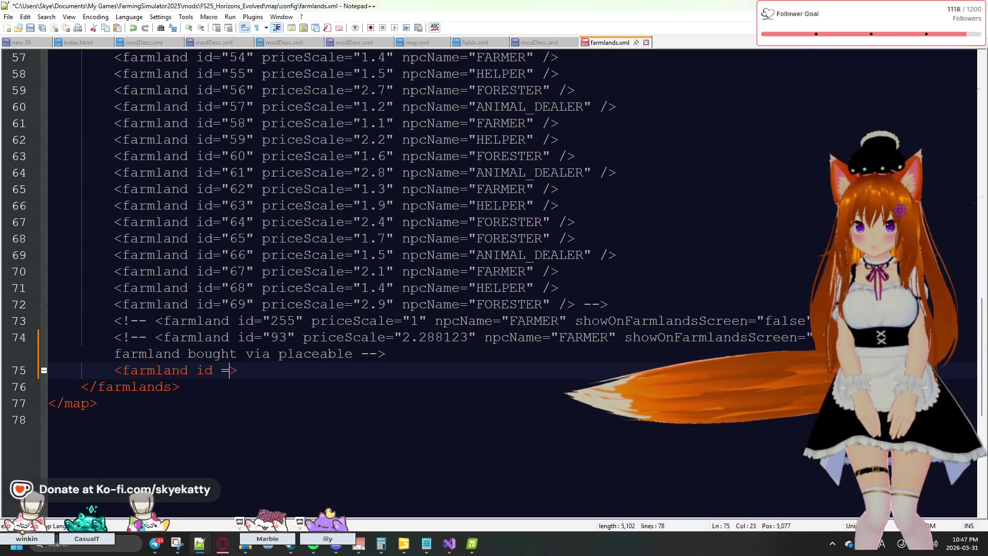
type("\"")
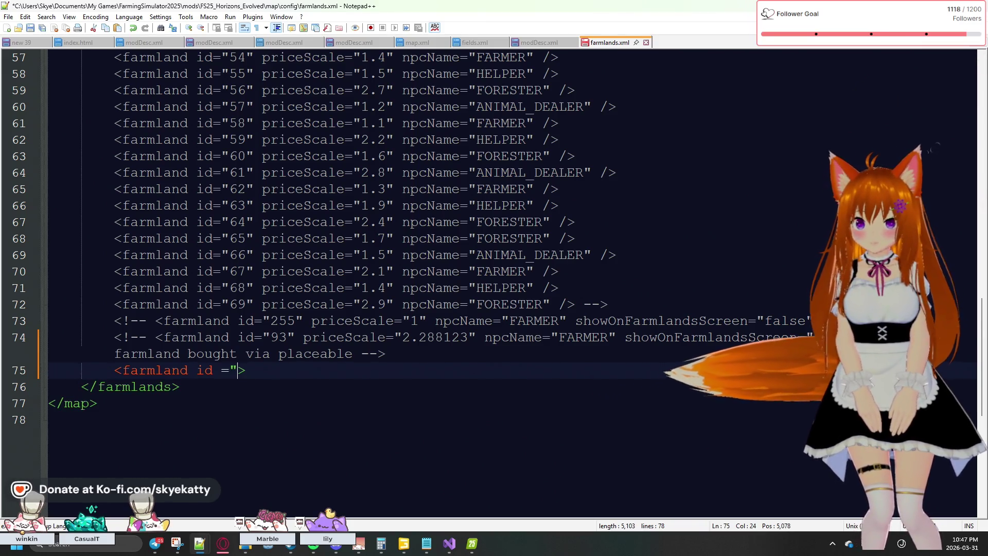
type("\"")
key("Left")
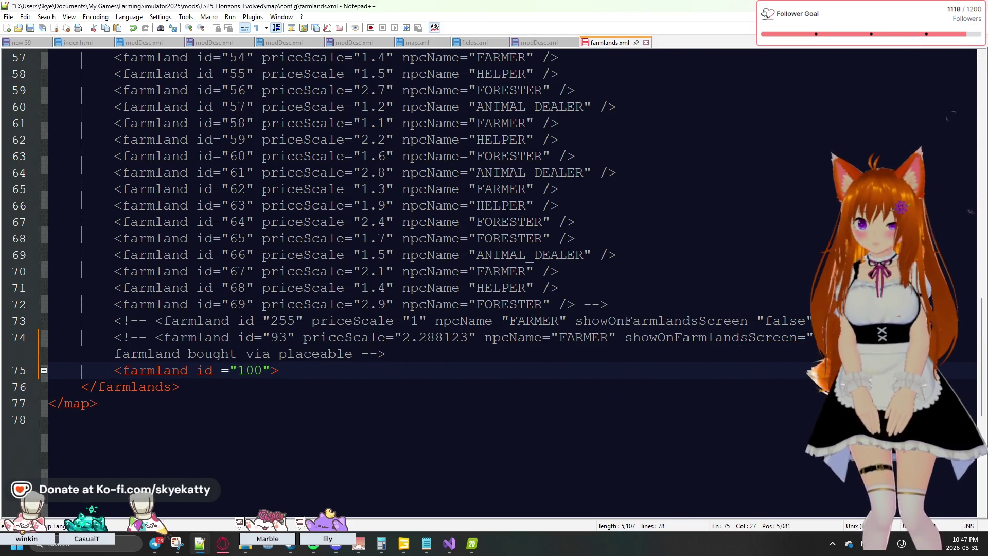
type("price")
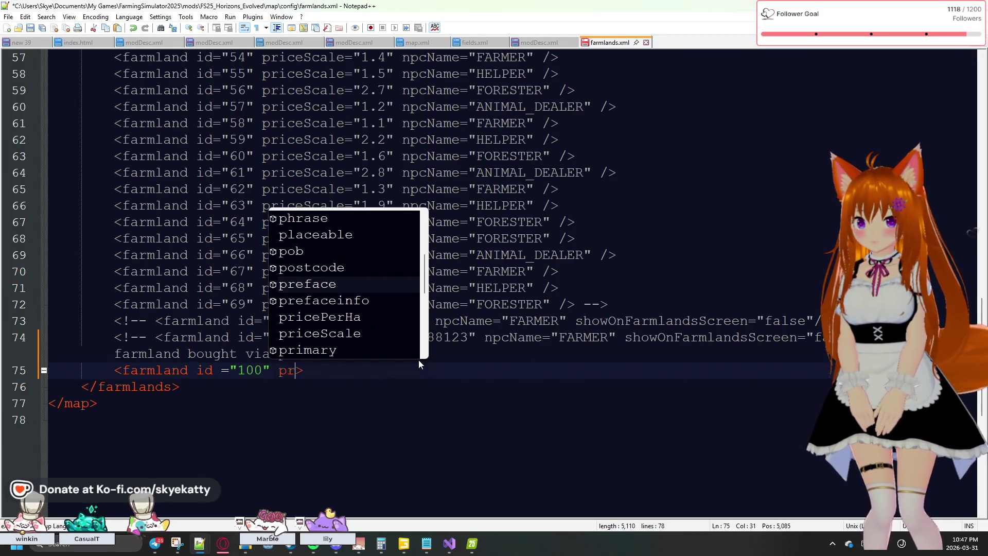
type("sa")
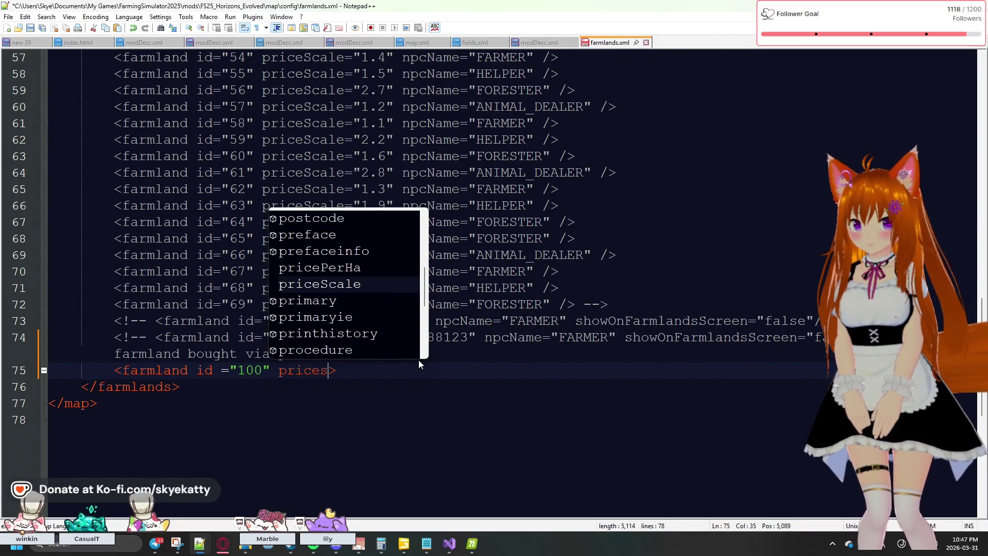
type("Scae")
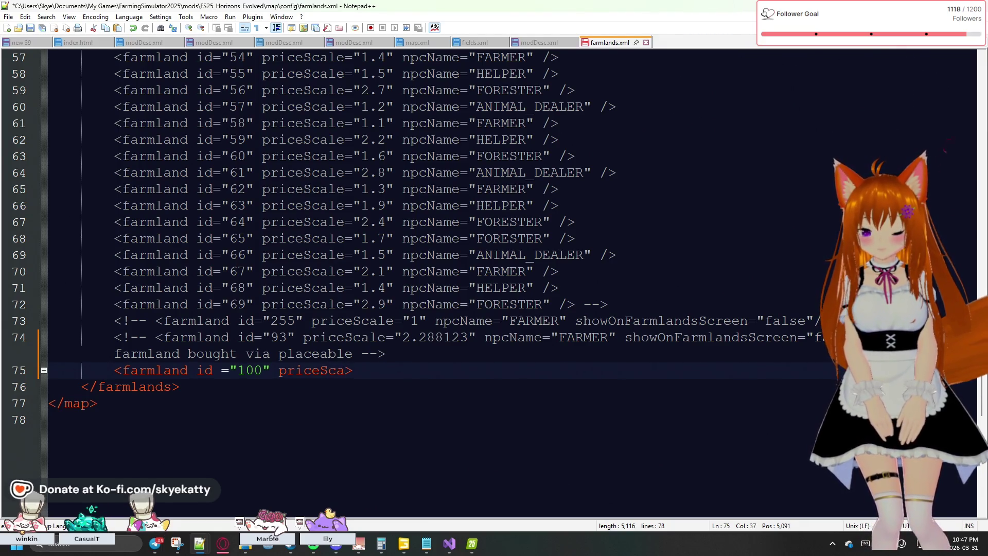
type("le=")
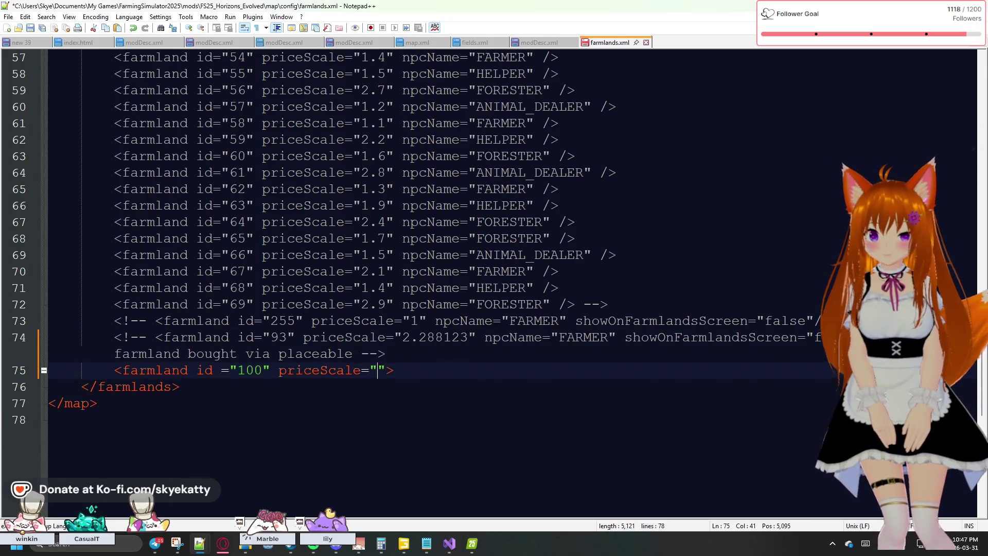
type("5")
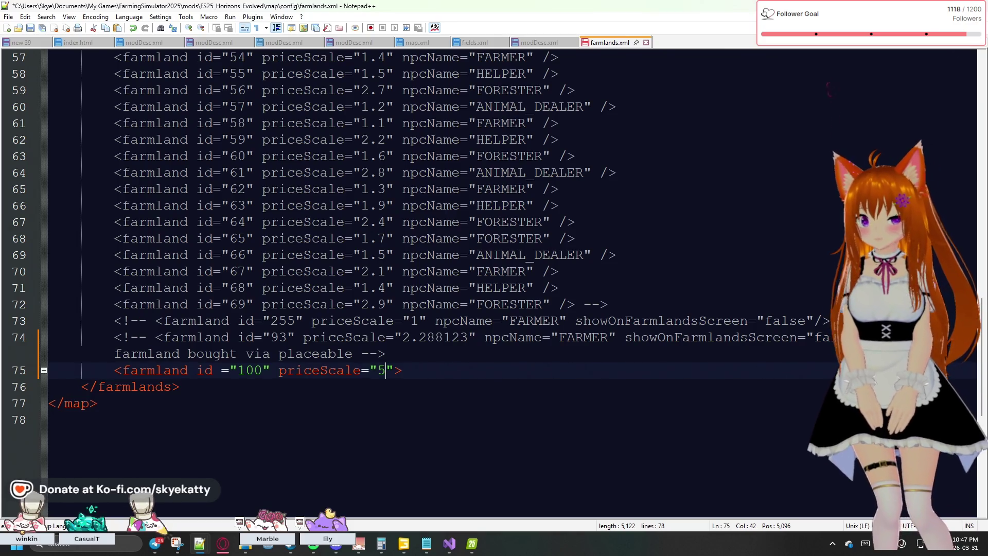
type("0")
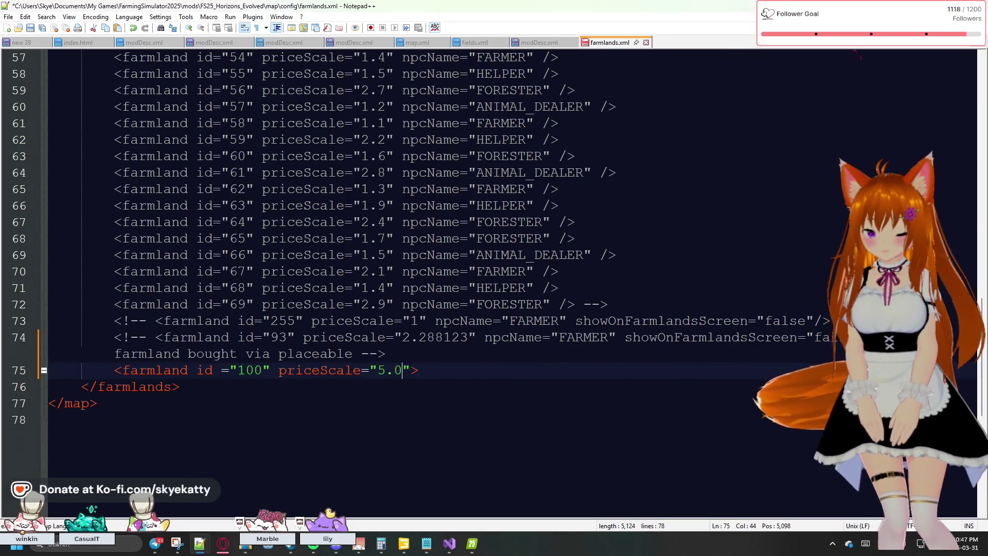
key("Right")
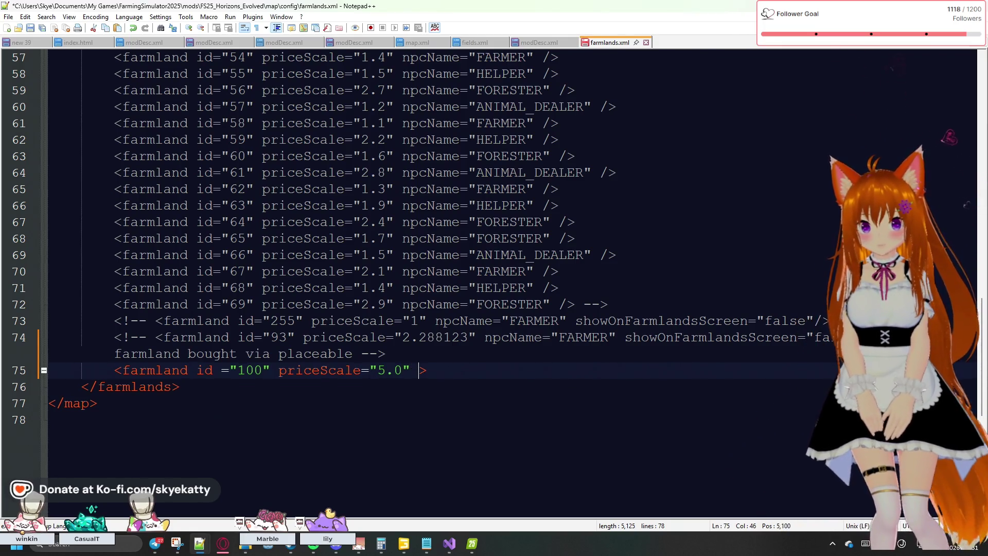
type("npc")
key("BackSpace")
key("Return")
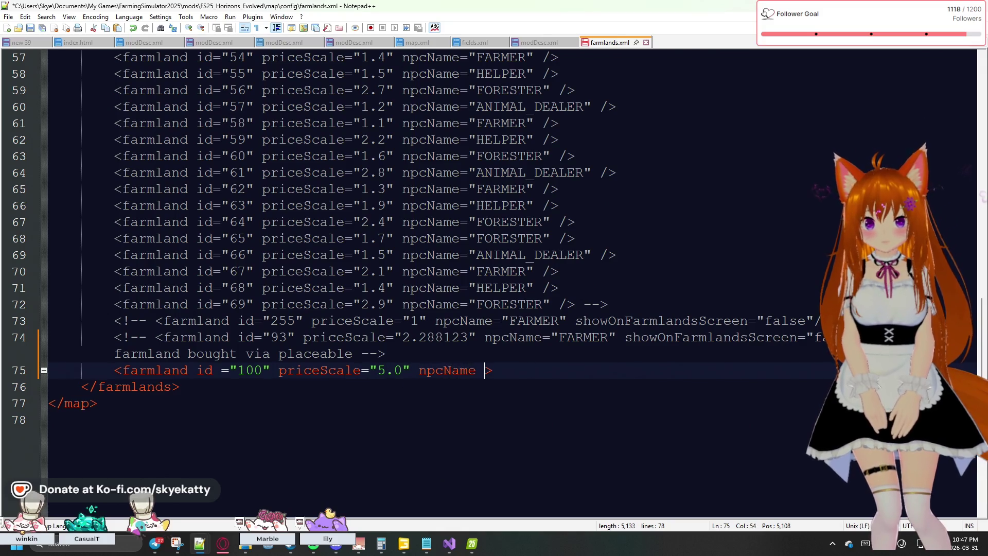
type("\"\"")
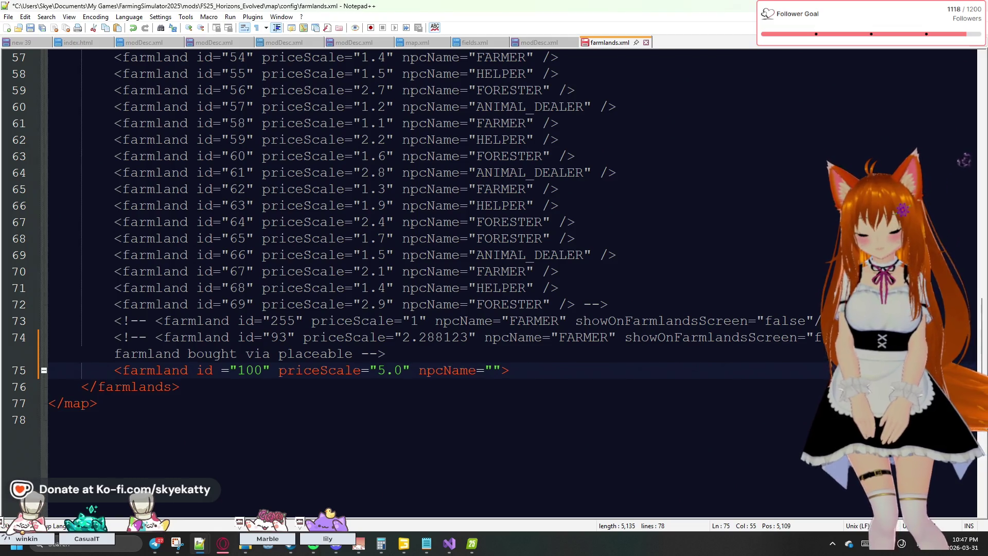
type("FOR")
type("ESTER")
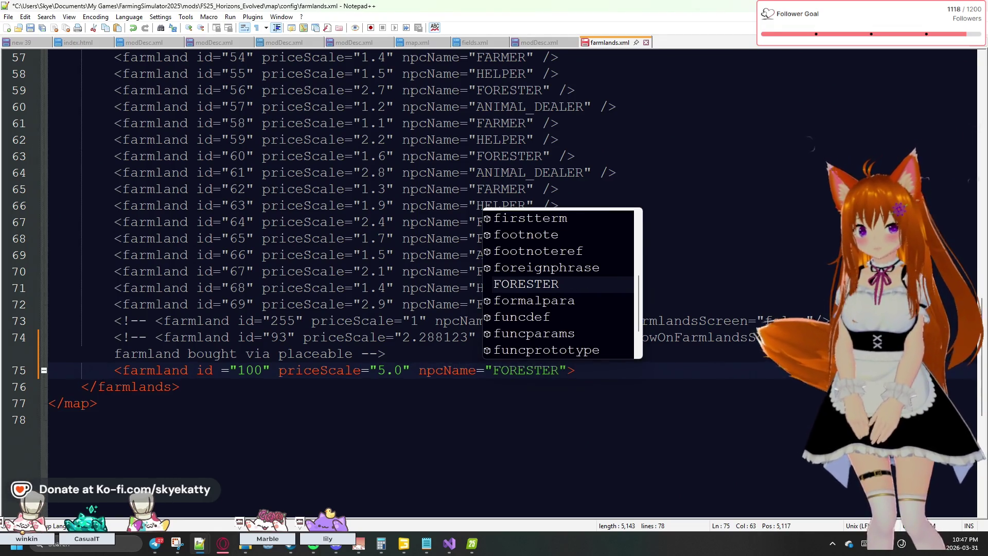
key("Right")
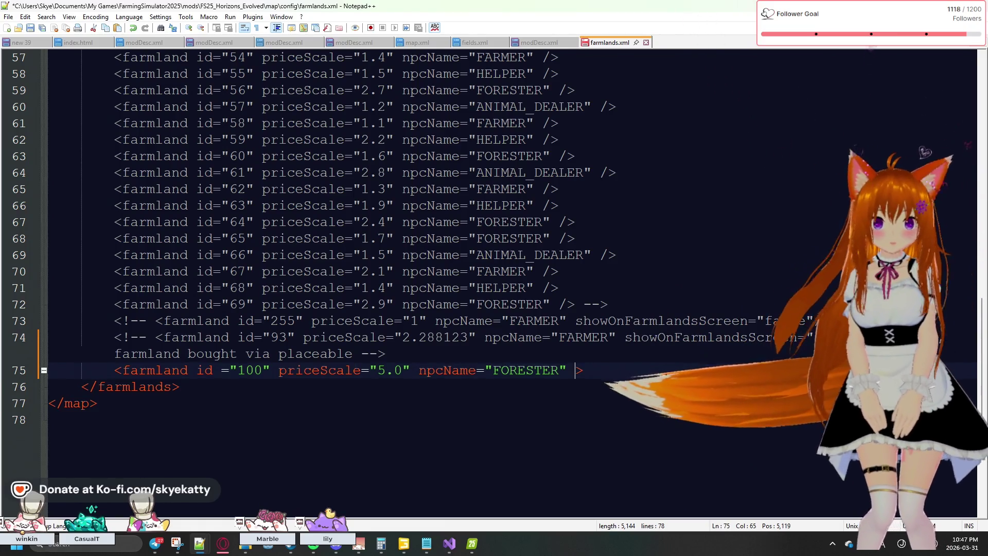
Add showOnFarmlandsScreen false to the farmland 100 entry and save farmlands.xml
type("show")
key("BackSpace")
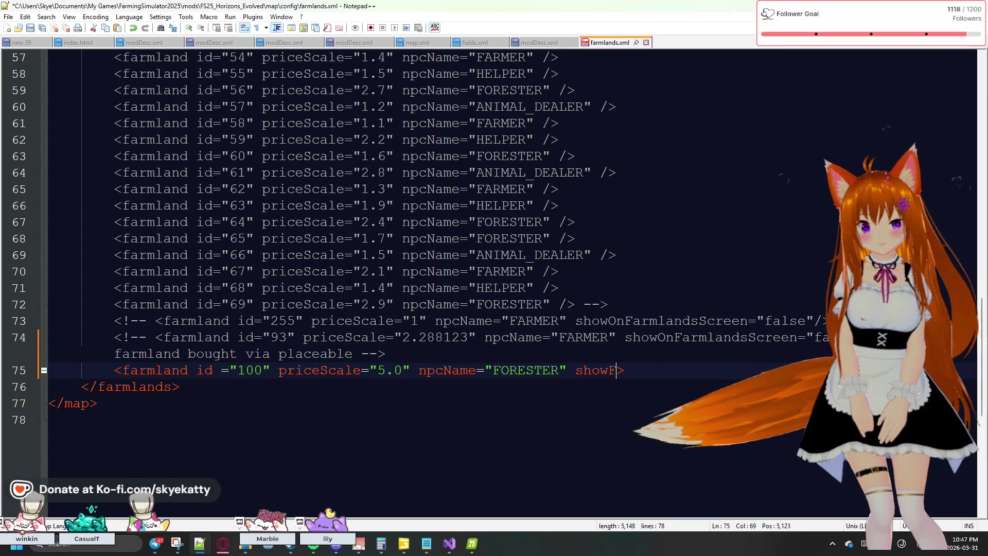
type("OnFarmlands")
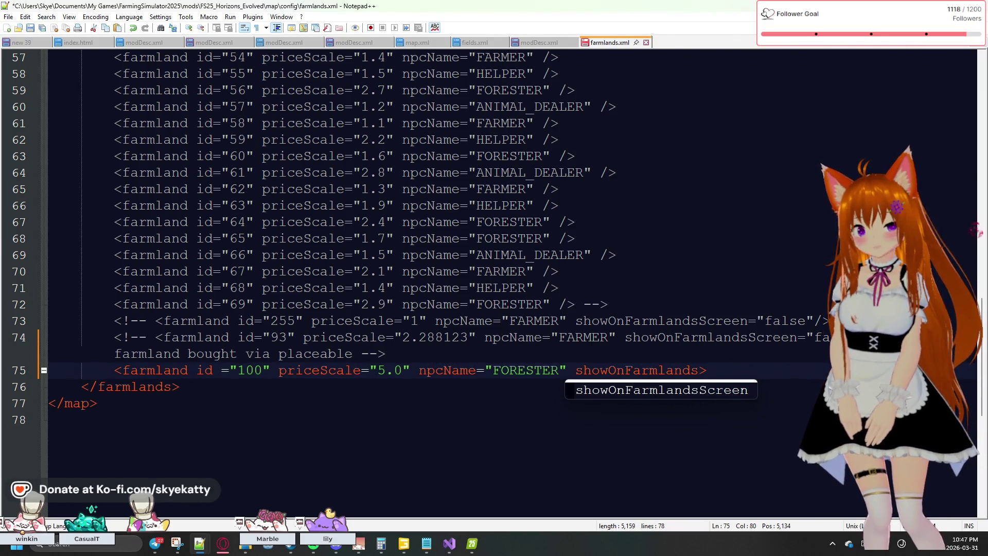
type("en ")
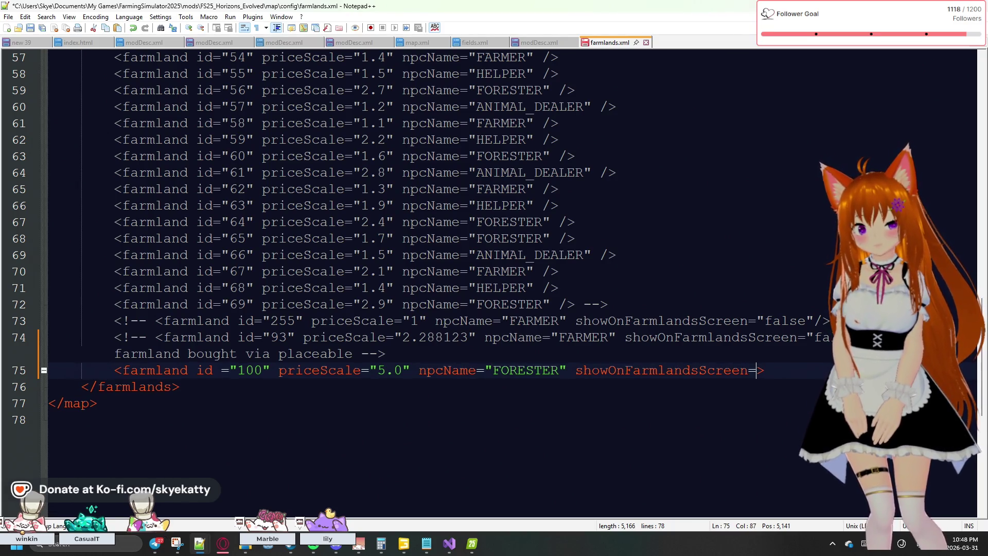
type("\"")
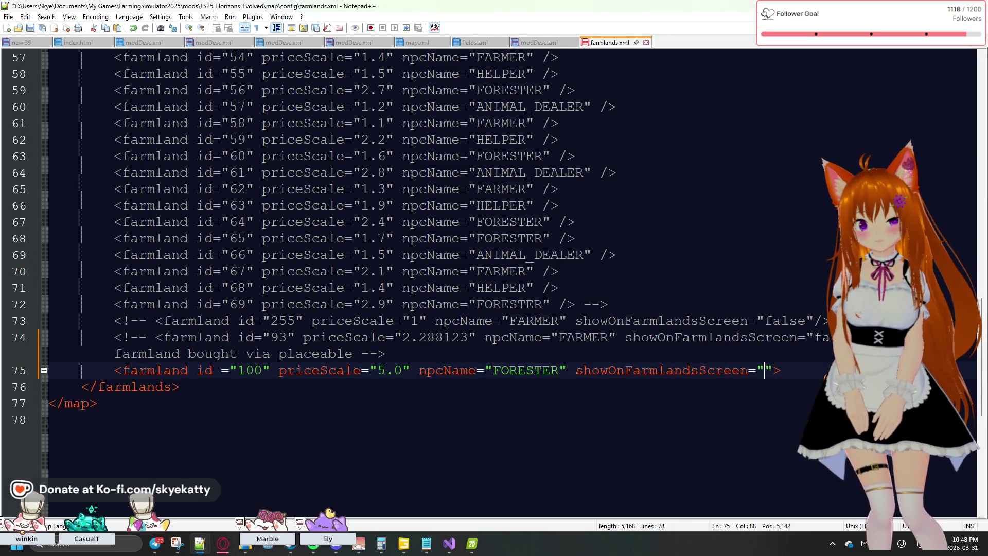
type("fas")
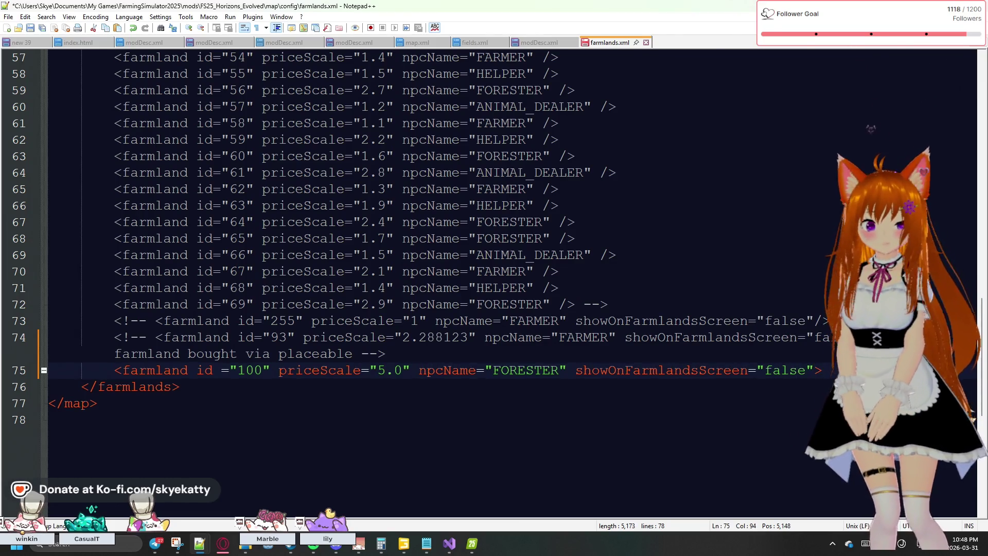
type("/")
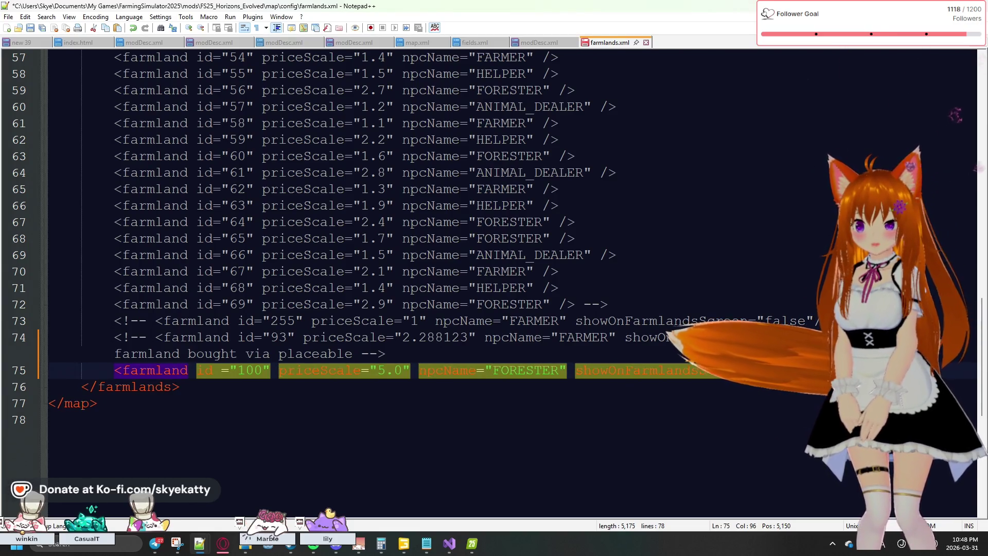
left_click(430, 422)
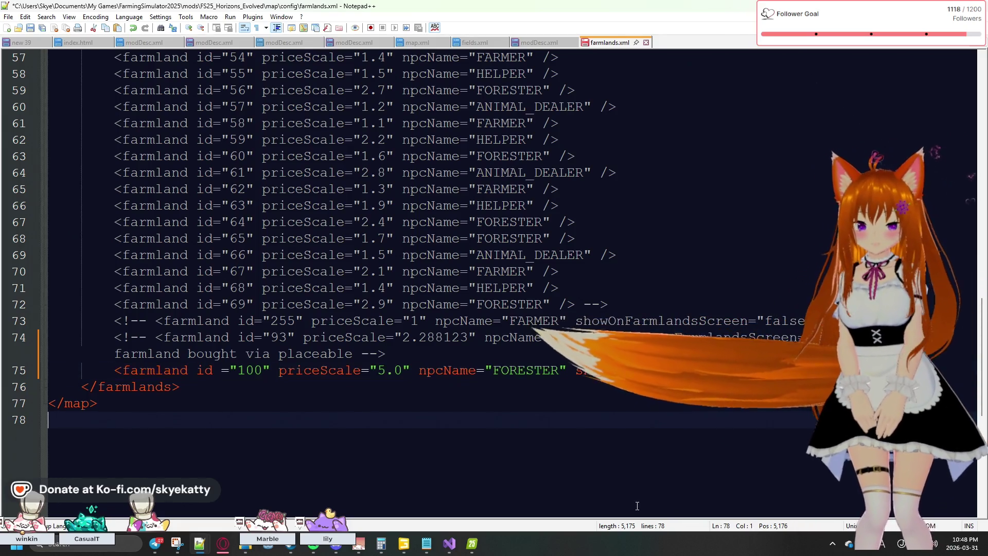
left_click(30, 27)
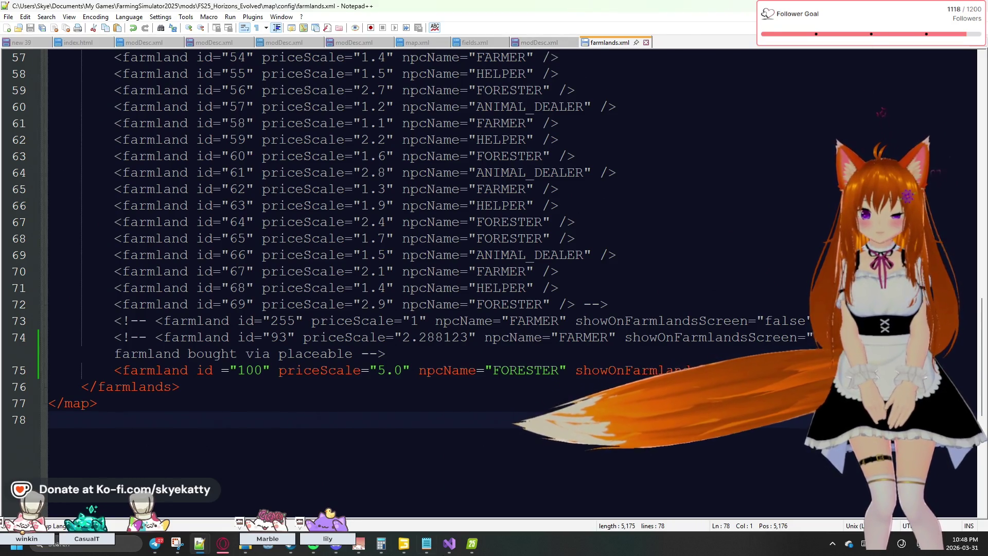
left_click(427, 543)
Scroll log.txt around the Farmland-Id '100' error and the placeable messages below it
scroll(429, 443, "down", 1)
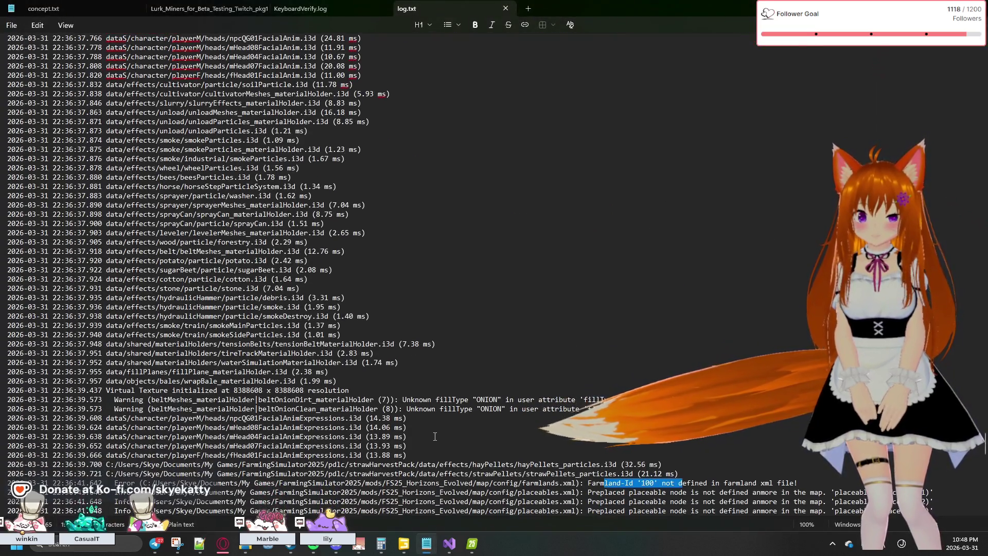
scroll(432, 439, "down", 5)
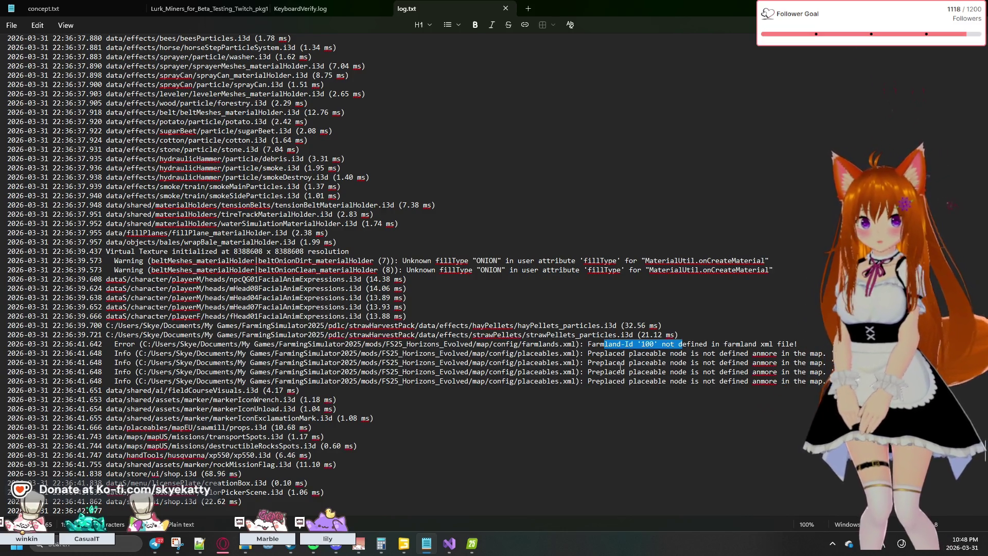
scroll(621, 367, "up", 5)
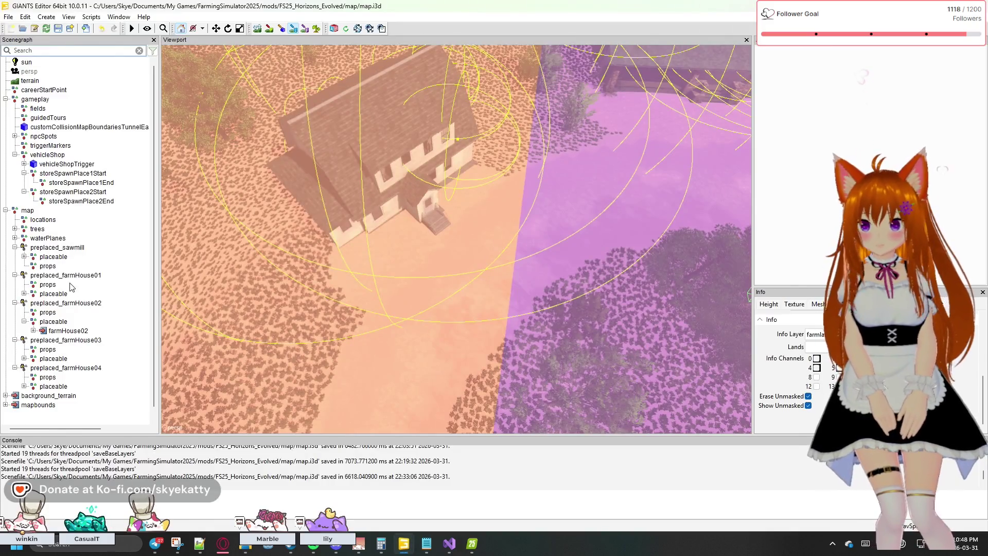
Compare farmHouse01's placeable node Transform and User Attributes with the sawmill's placeable node
left_click(53, 257)
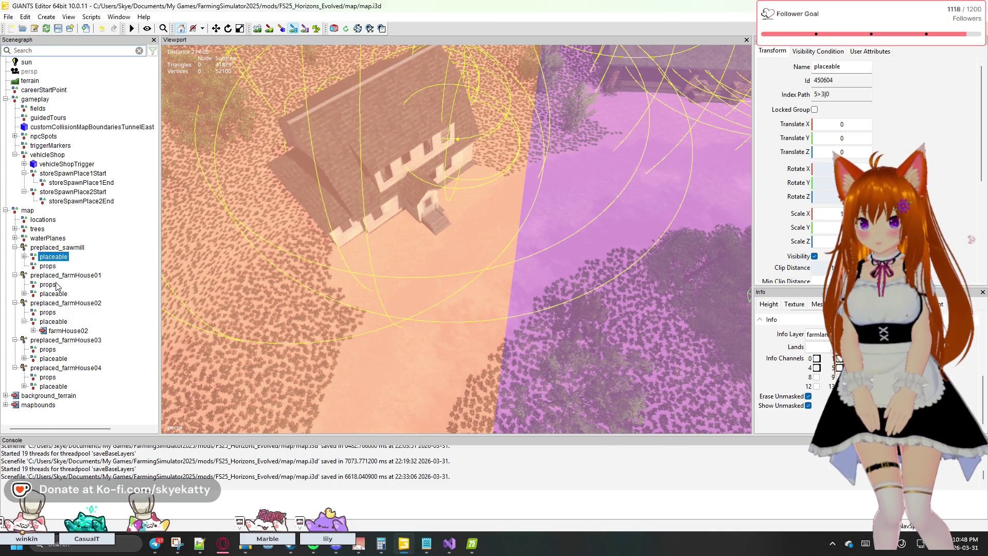
left_click(24, 293)
left_click(32, 303)
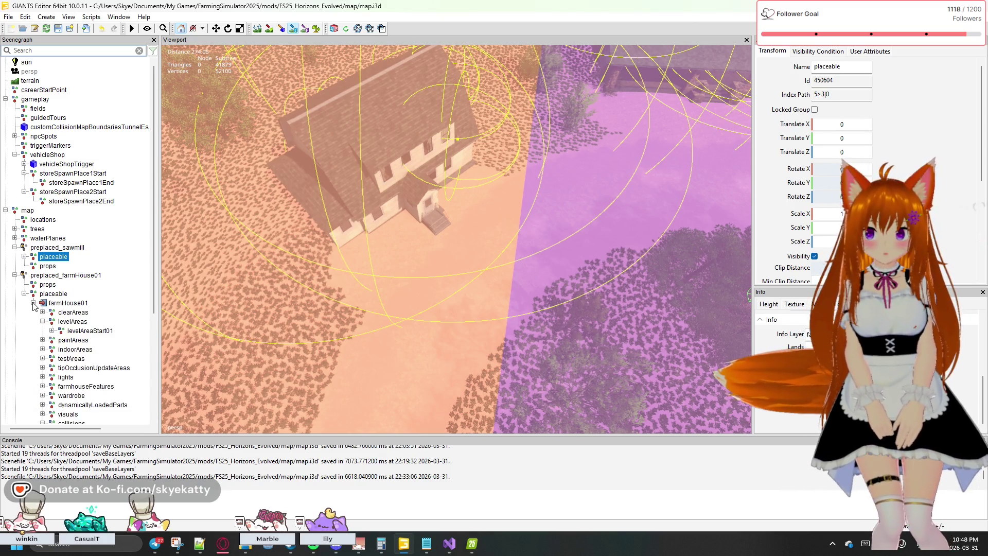
left_click(33, 303)
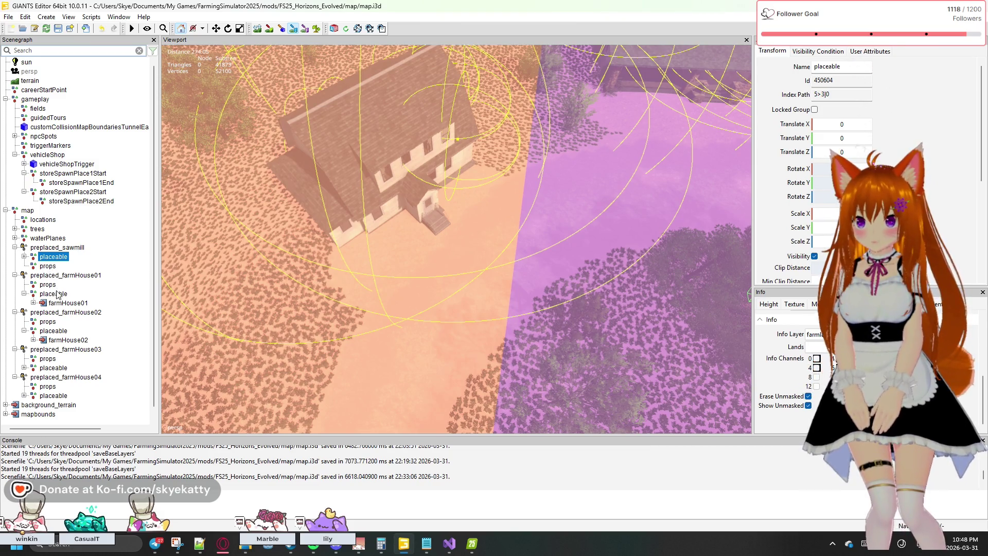
left_click(57, 293)
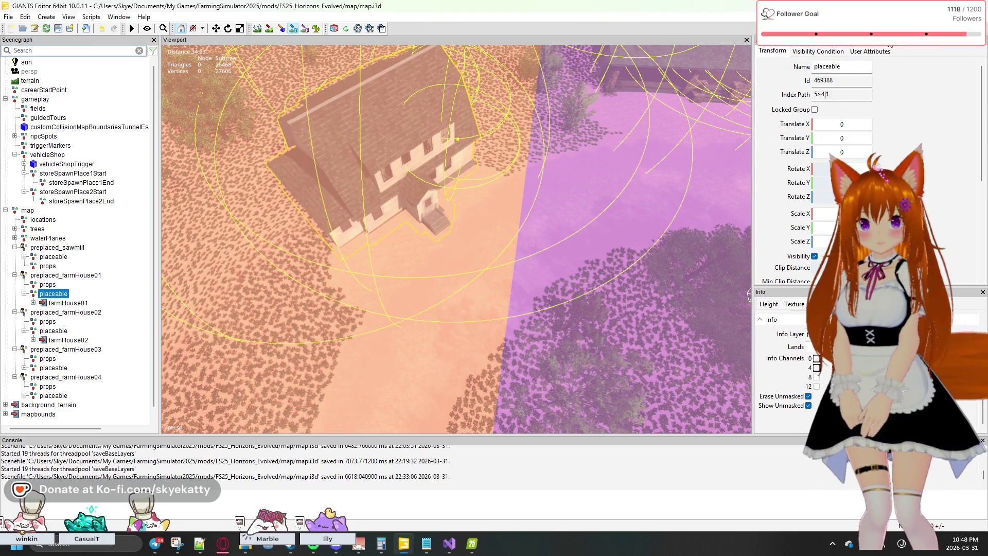
scroll(899, 122, "down", 5)
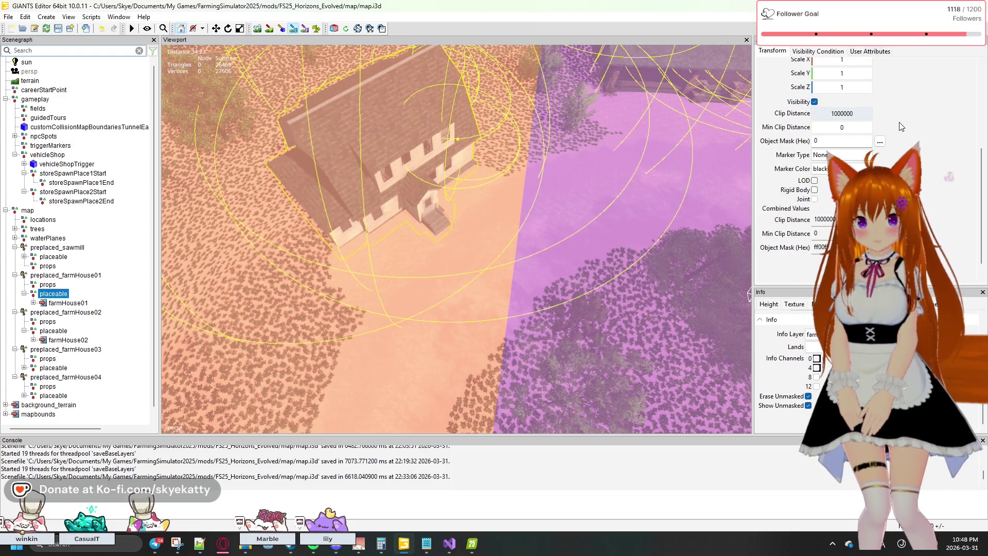
left_click(870, 51)
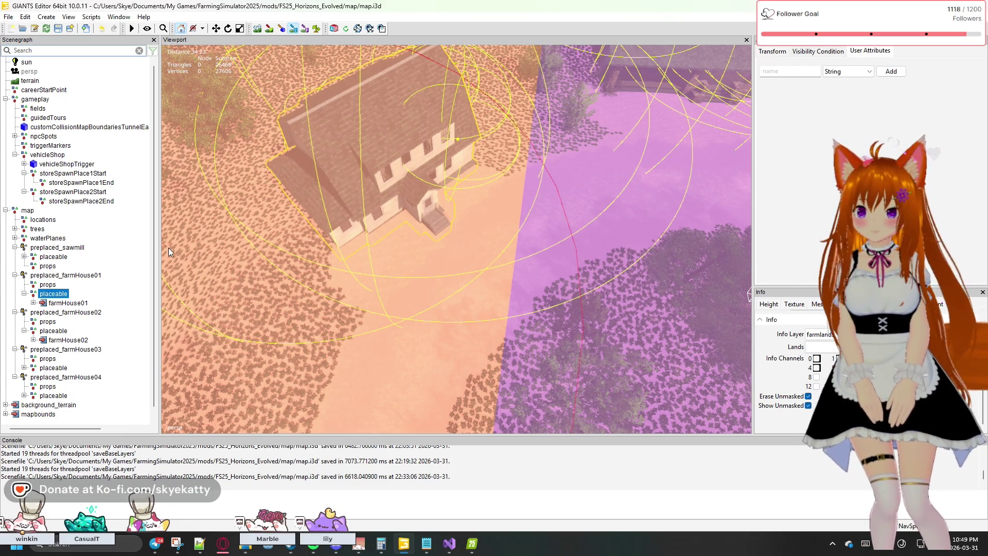
left_click(58, 258)
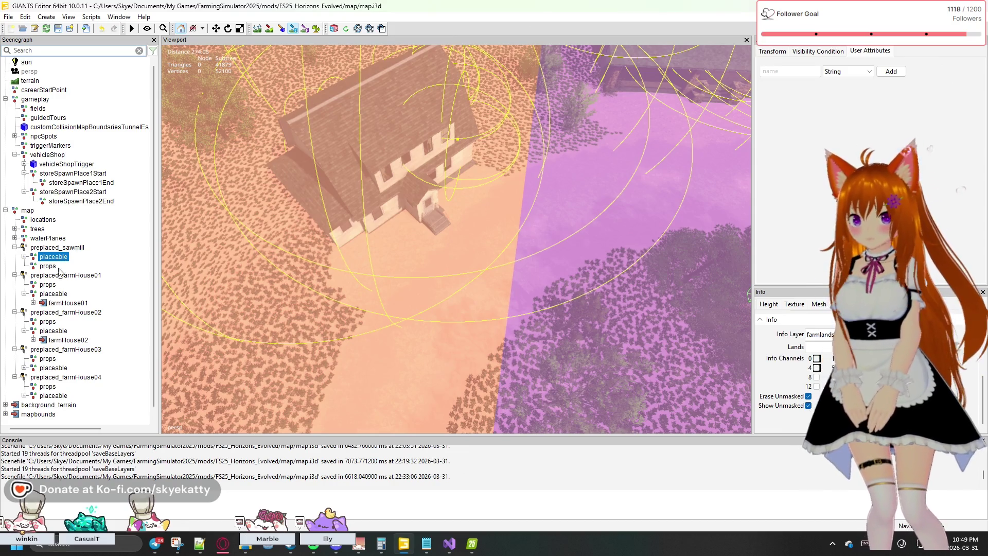
left_click(52, 295)
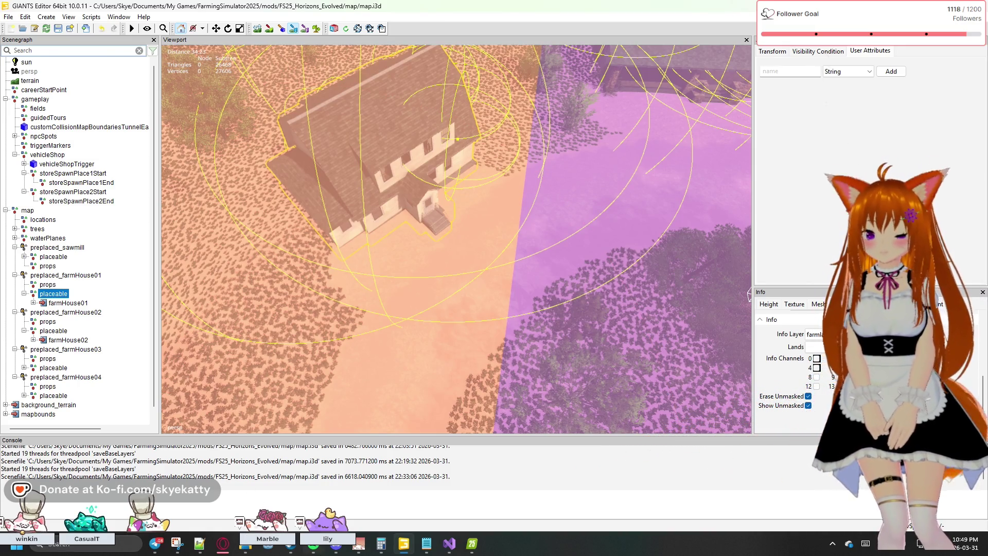
left_click(426, 542)
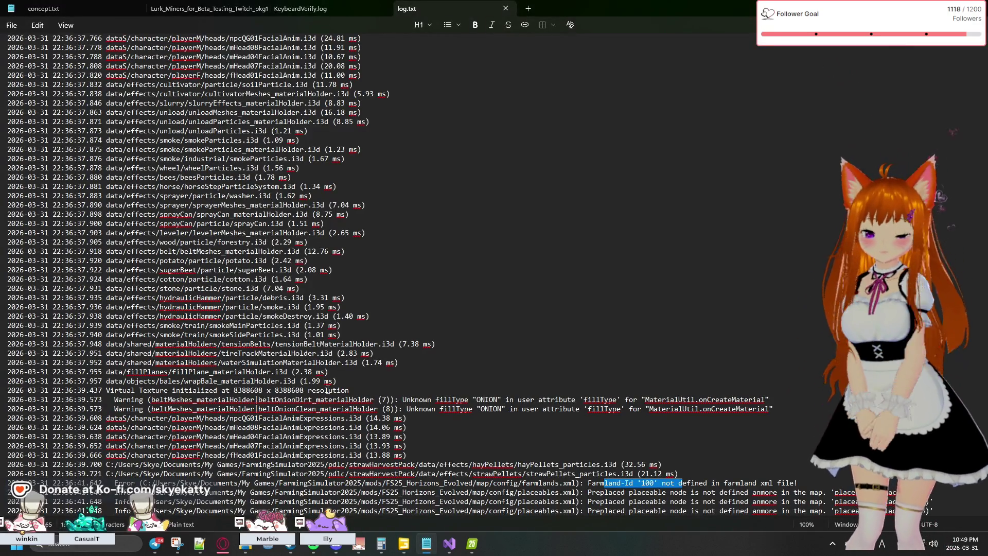
scroll(327, 390, "up", 13)
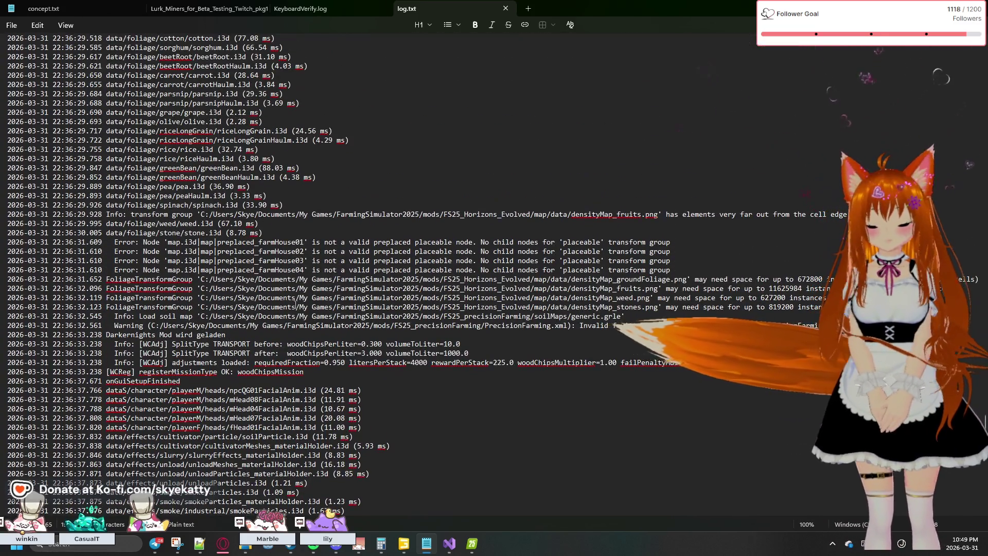
scroll(296, 304, "up", 1)
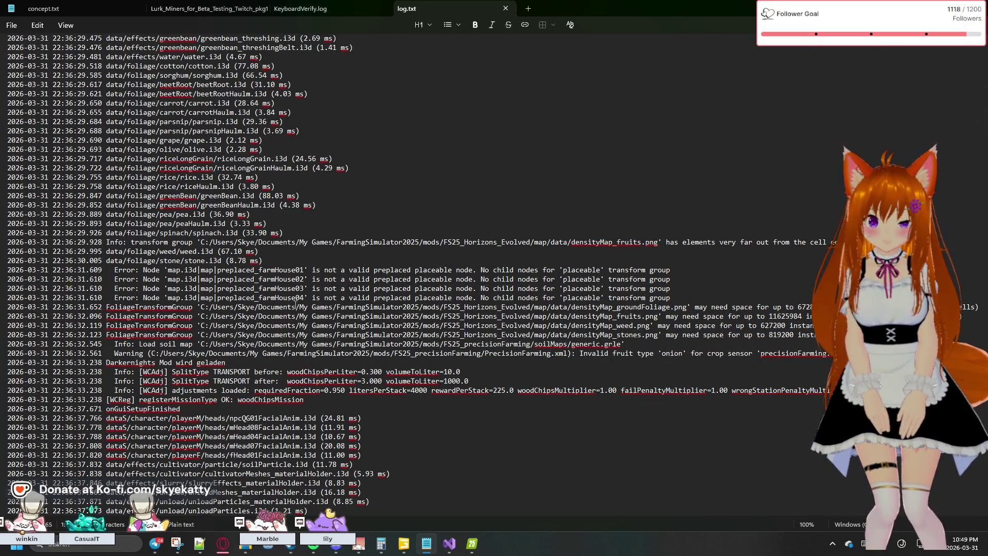
scroll(295, 304, "up", 6)
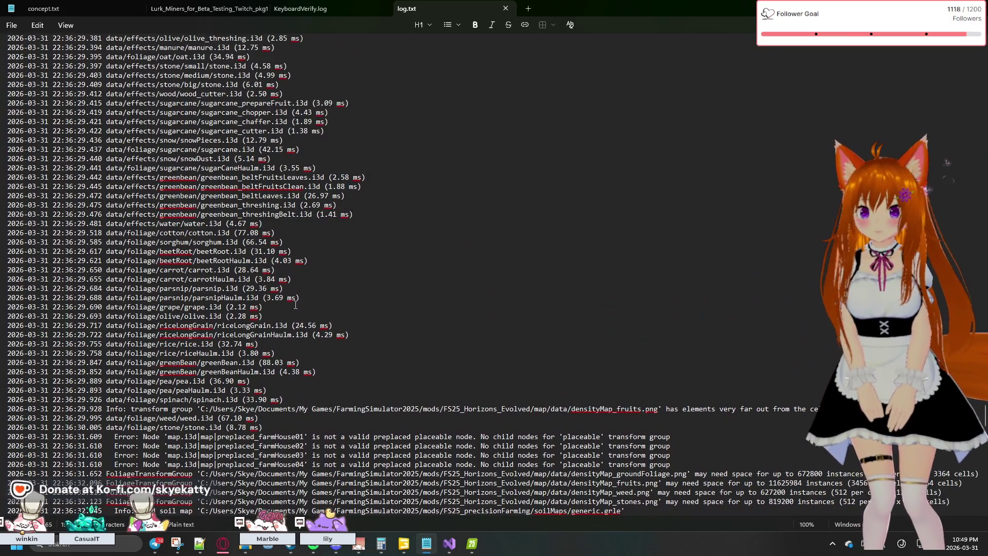
scroll(295, 304, "up", 20)
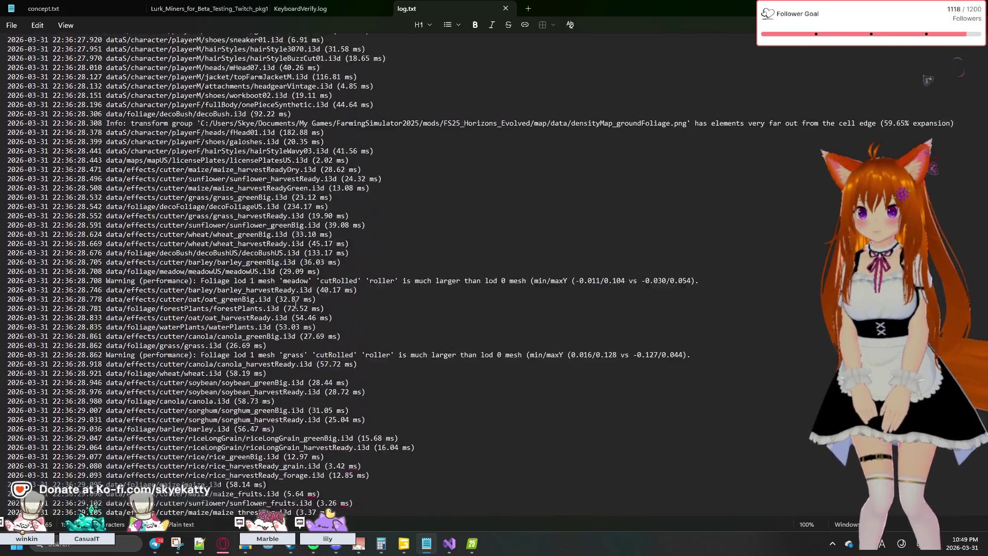
scroll(295, 305, "up", 6)
scroll(296, 304, "up", 2)
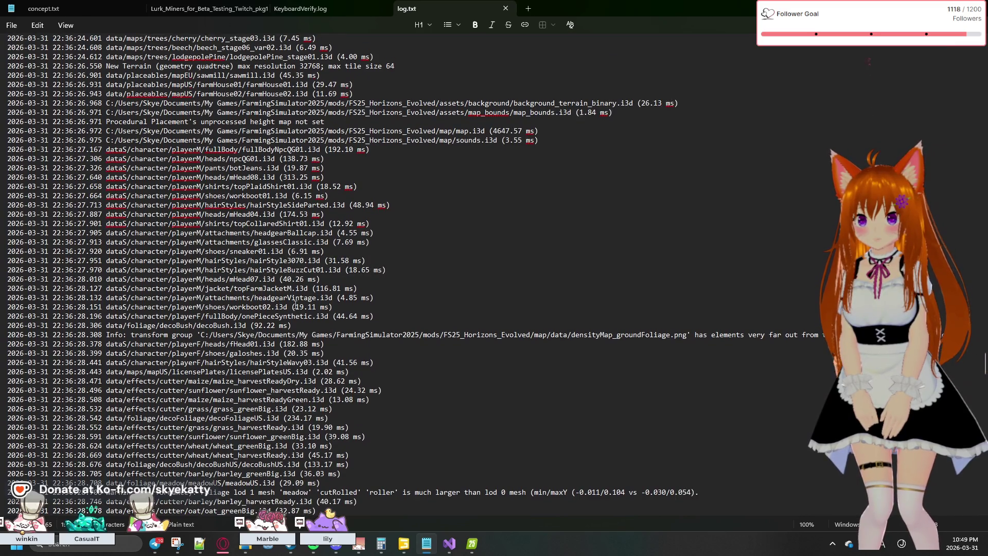
scroll(296, 305, "up", 3)
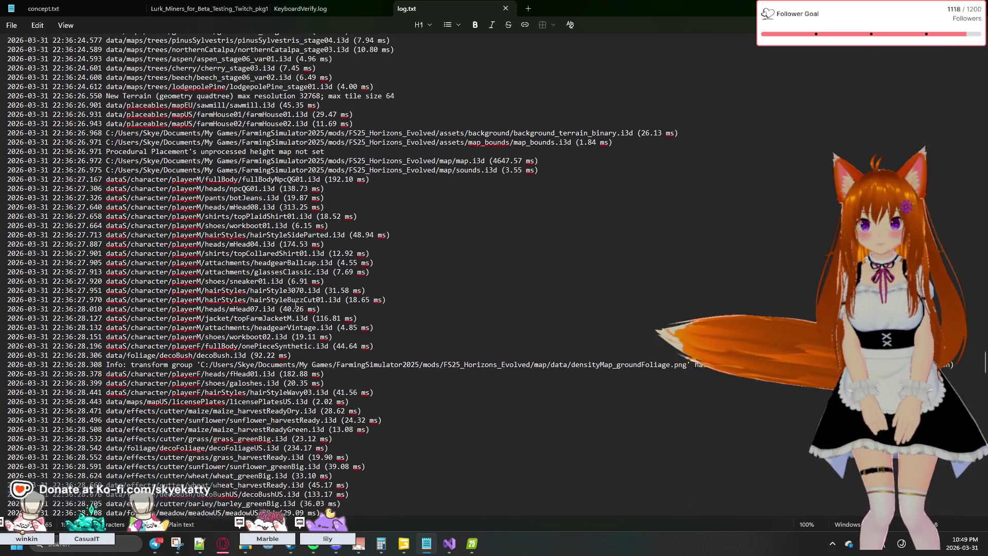
scroll(296, 304, "up", 6)
right_click(296, 305)
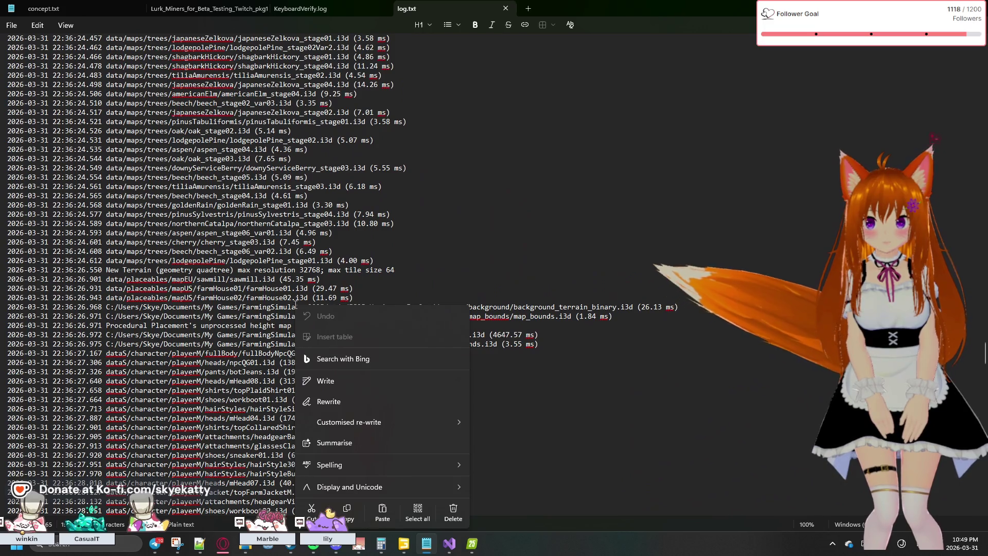
scroll(386, 210, "up", 18)
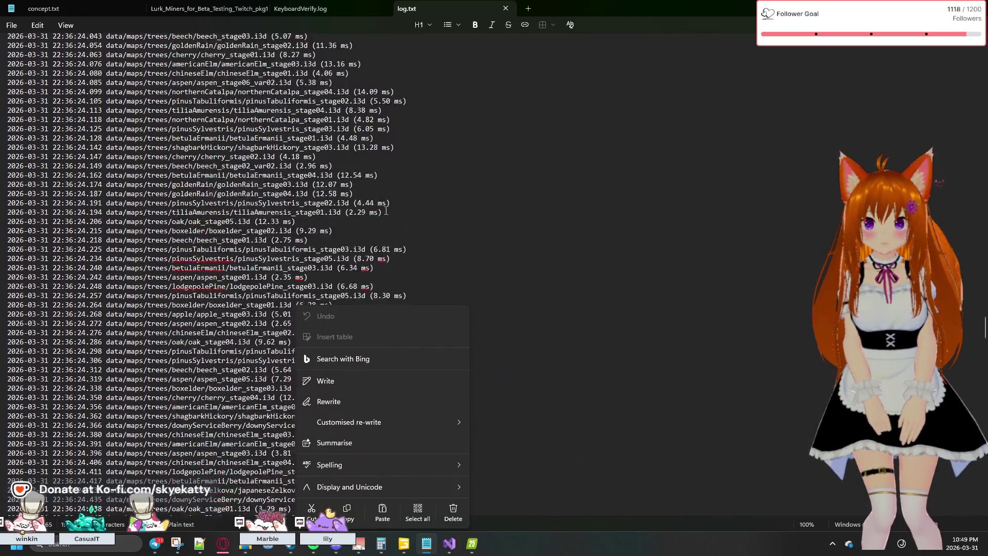
scroll(386, 211, "up", 2)
scroll(386, 210, "up", 7)
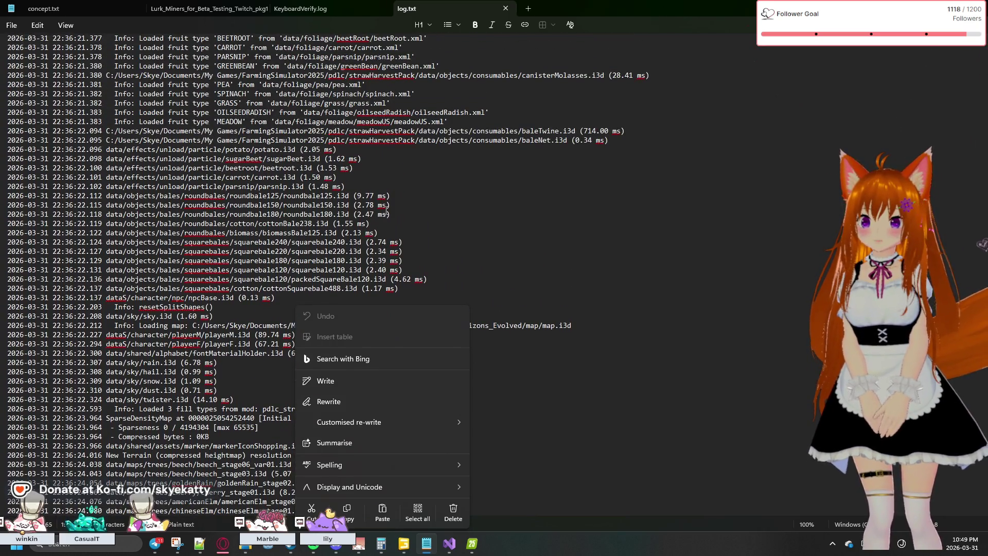
scroll(386, 210, "up", 18)
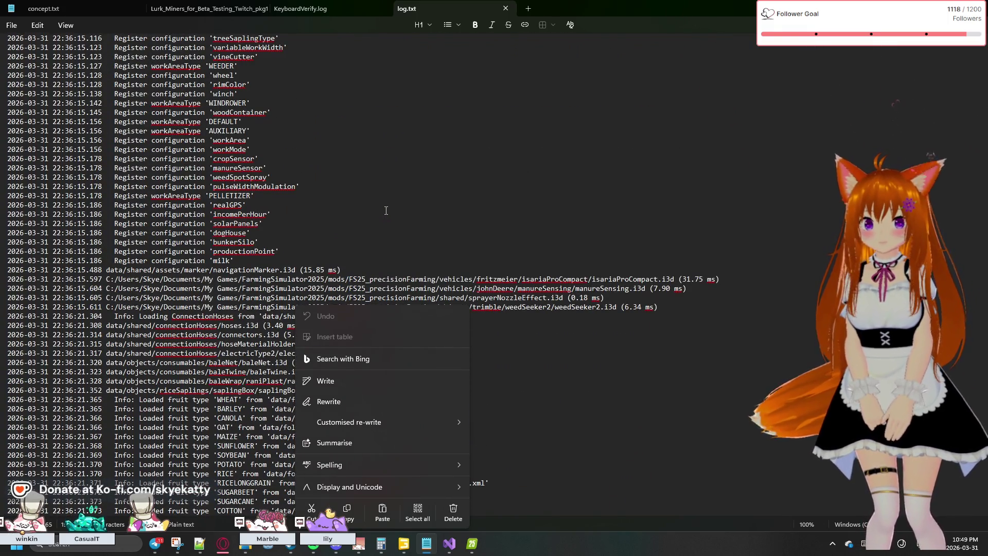
scroll(385, 210, "up", 2)
left_click(386, 210)
scroll(386, 211, "up", 15)
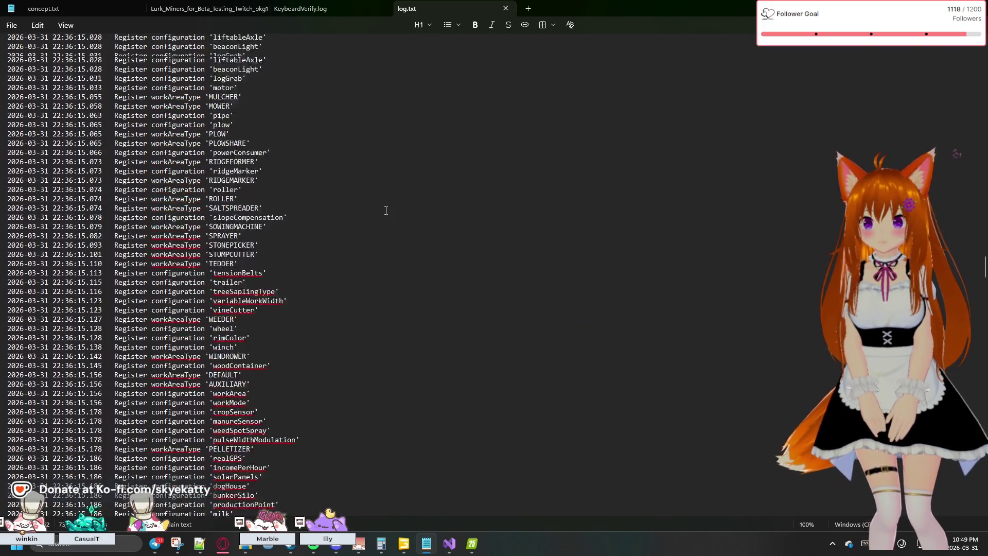
scroll(386, 210, "up", 17)
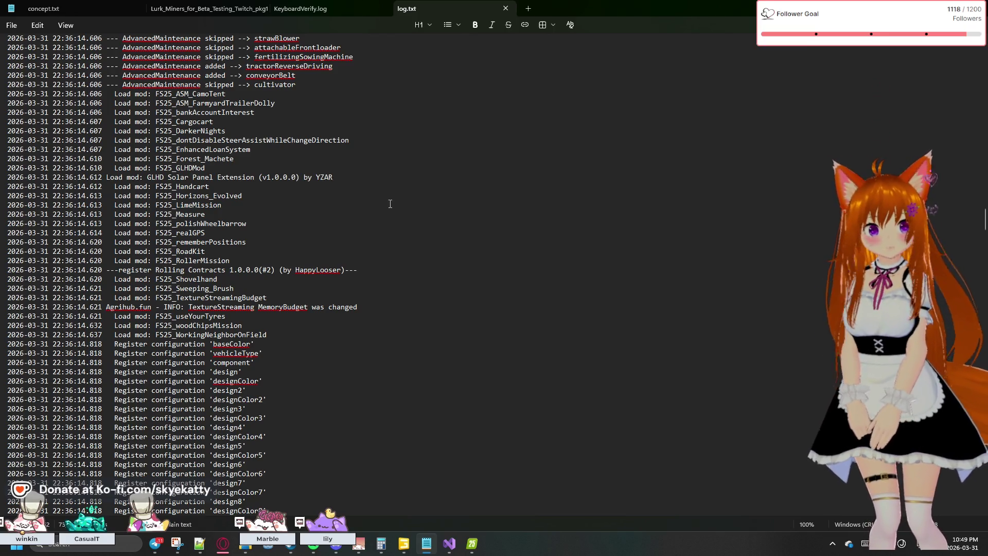
scroll(390, 203, "down", 6)
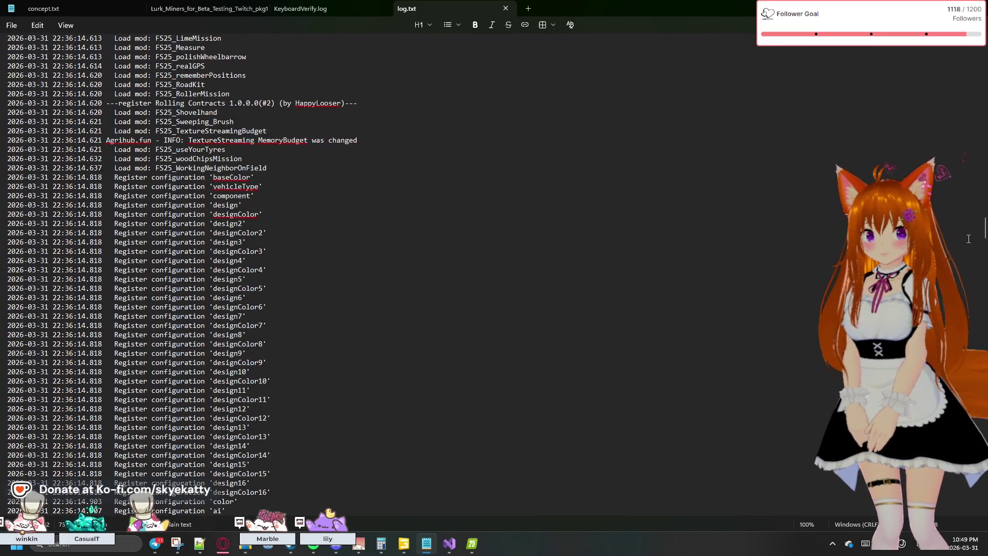
left_click_drag(984, 238, 967, 501)
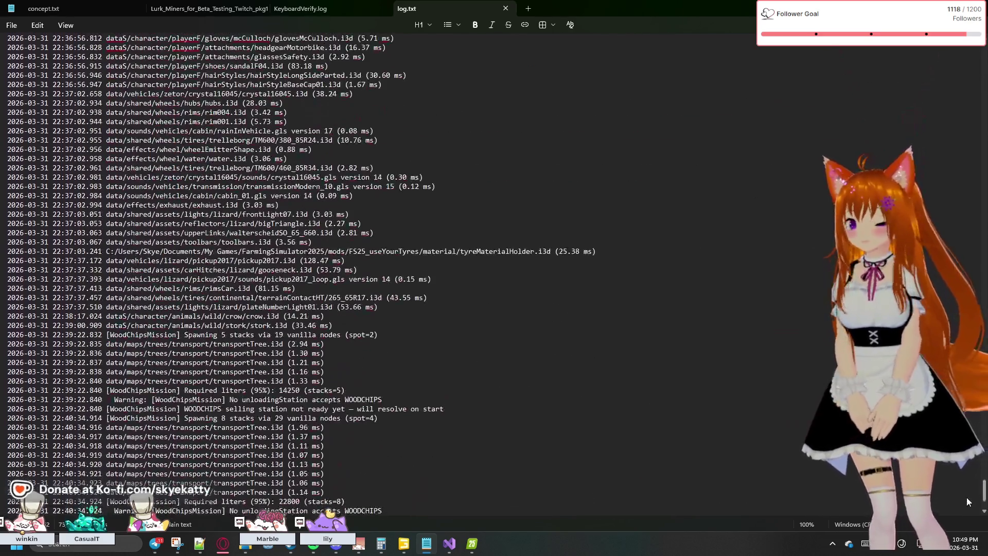
scroll(967, 502, "down", 5)
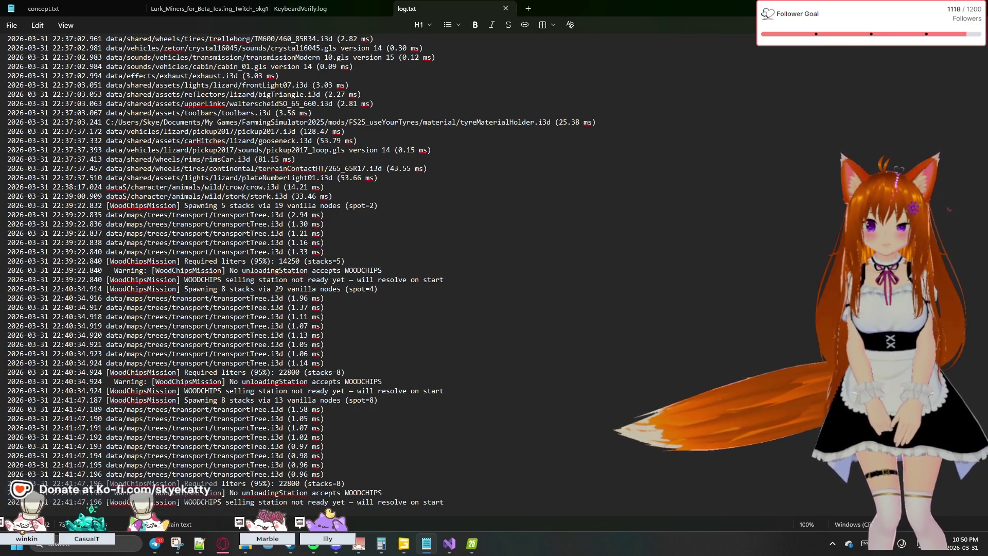
scroll(309, 273, "up", 4)
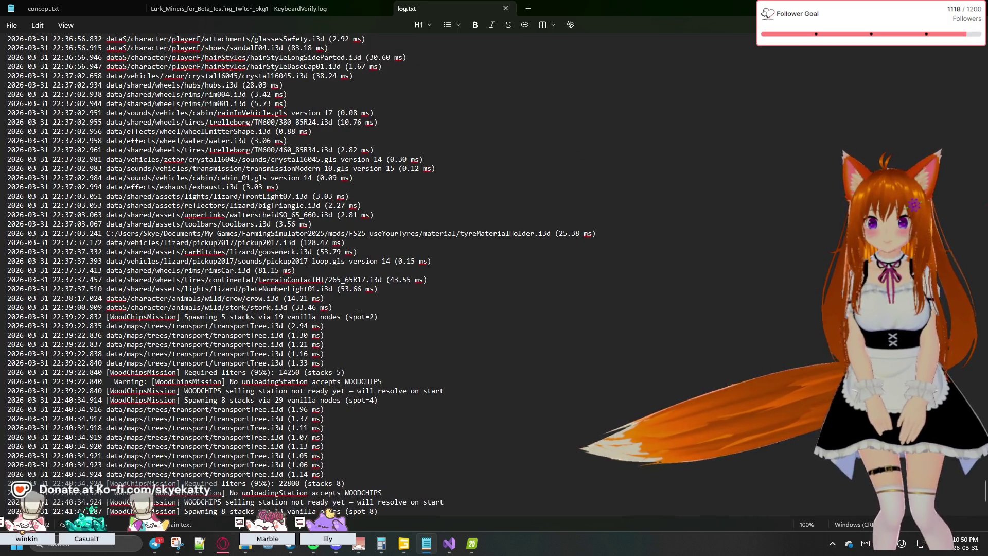
scroll(358, 312, "up", 1)
scroll(359, 312, "up", 11)
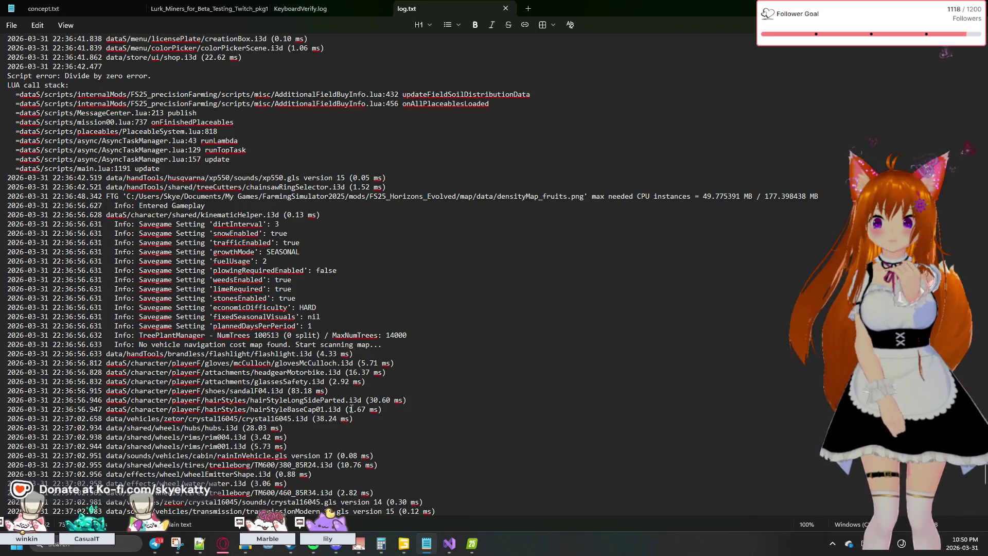
scroll(204, 252, "up", 2)
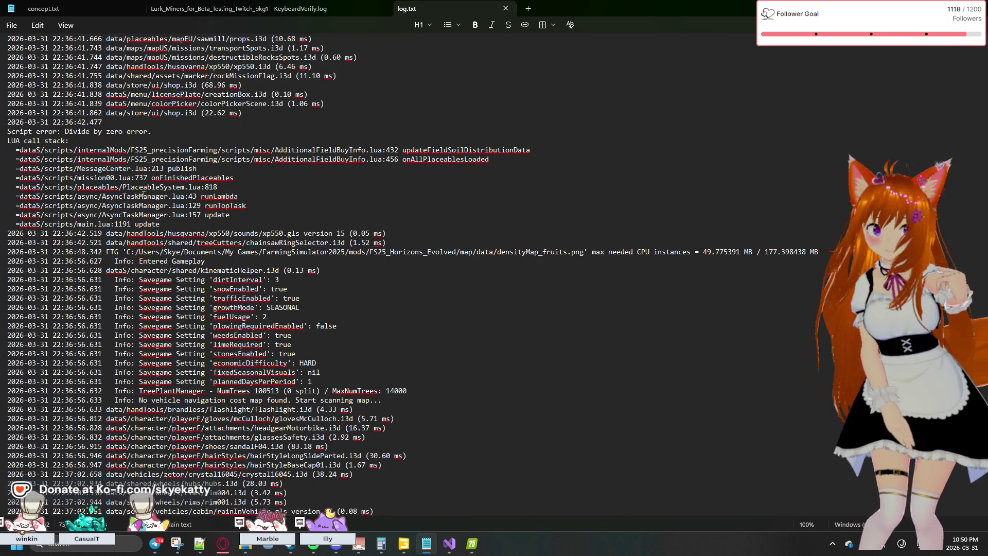
scroll(144, 196, "up", 4)
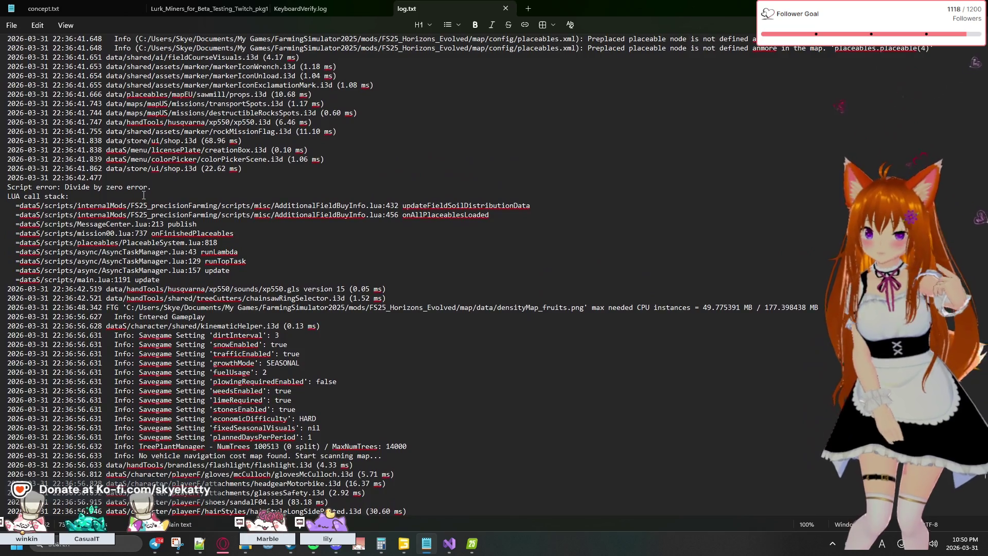
scroll(143, 196, "up", 4)
scroll(143, 196, "up", 2)
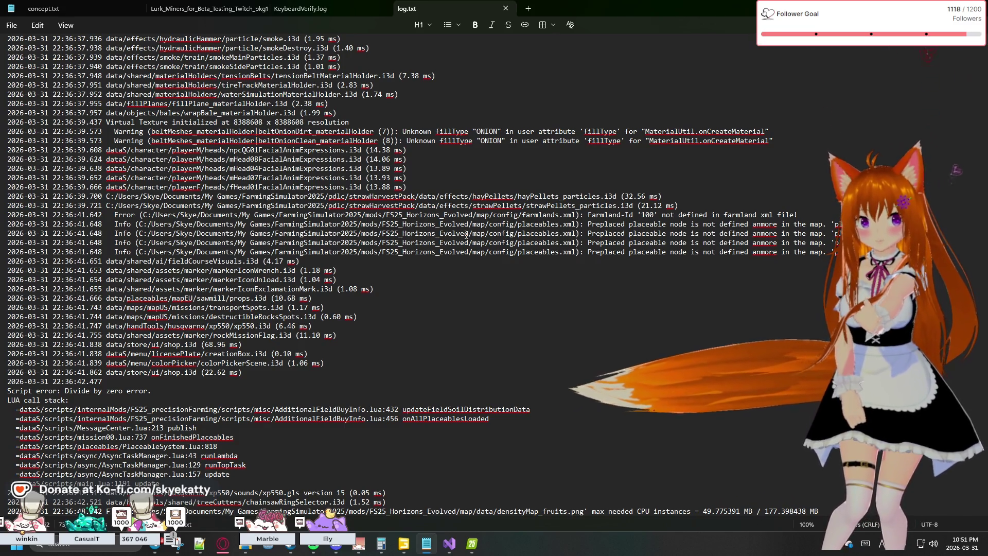
Scroll up log.txt to the errors that preplaced farmHouse01–04 are invalid placeable nodes
scroll(466, 234, "up", 2)
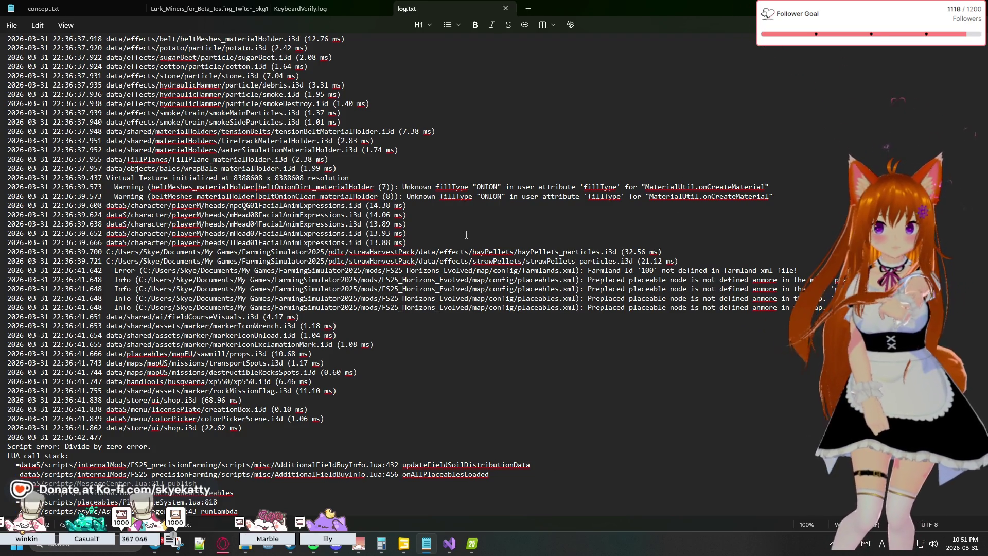
scroll(466, 235, "up", 2)
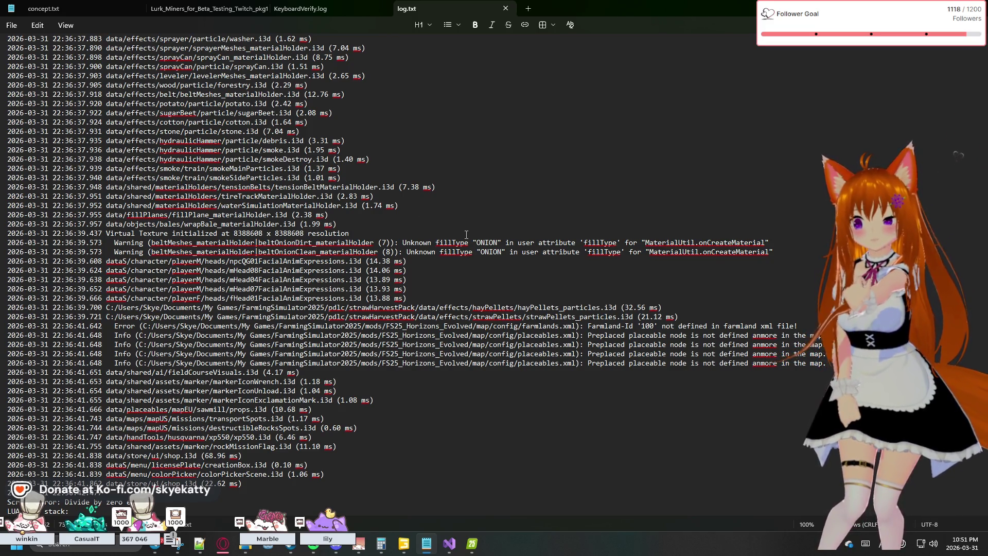
scroll(466, 234, "up", 9)
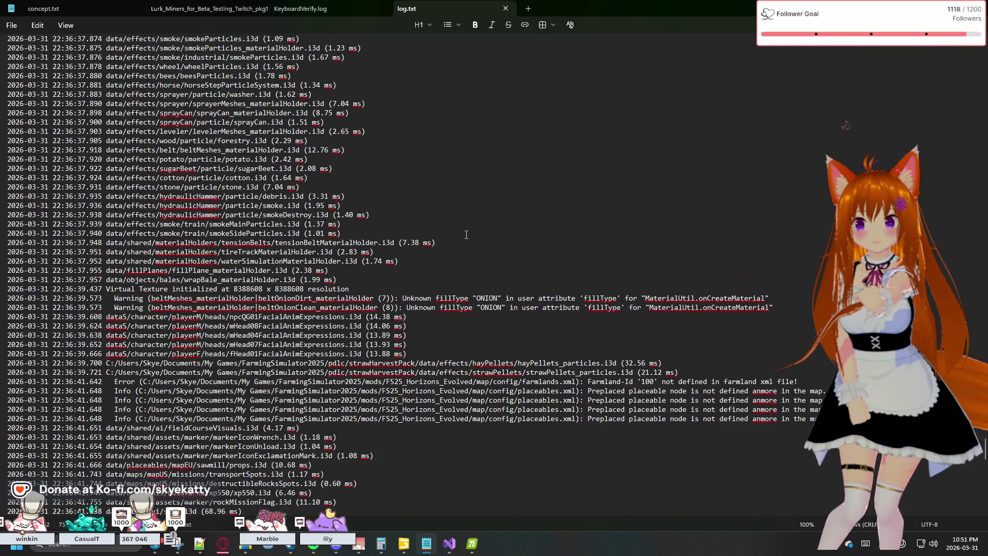
scroll(466, 235, "up", 1)
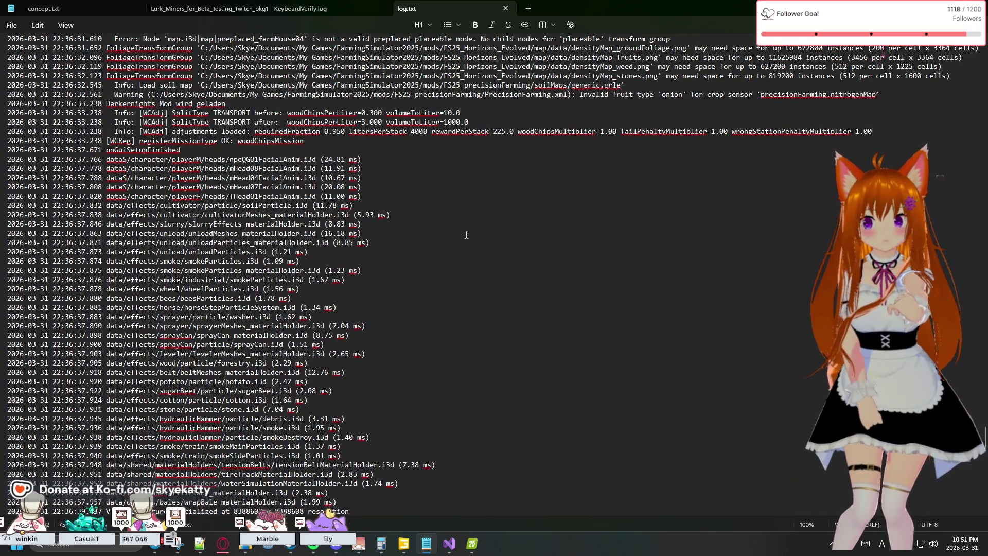
scroll(466, 235, "up", 4)
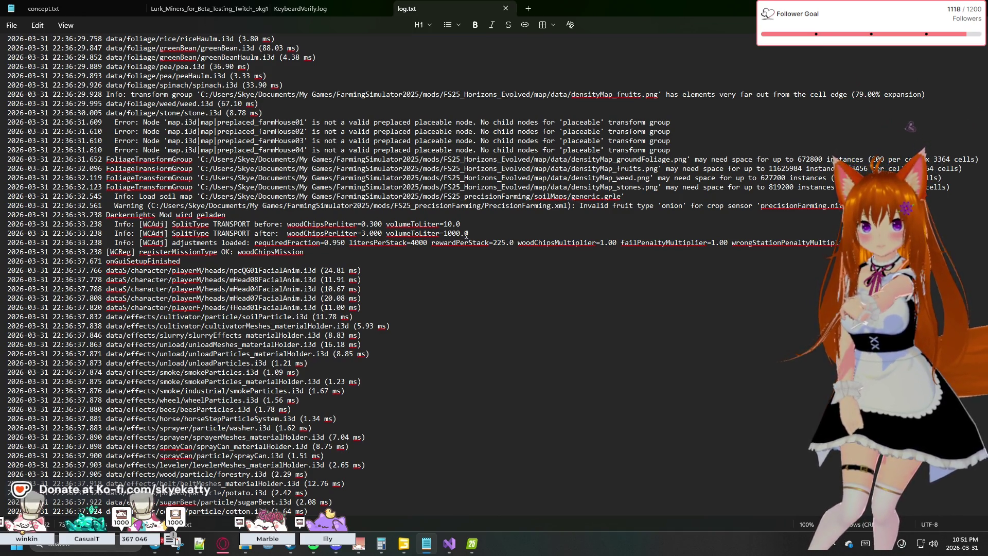
scroll(466, 235, "up", 1)
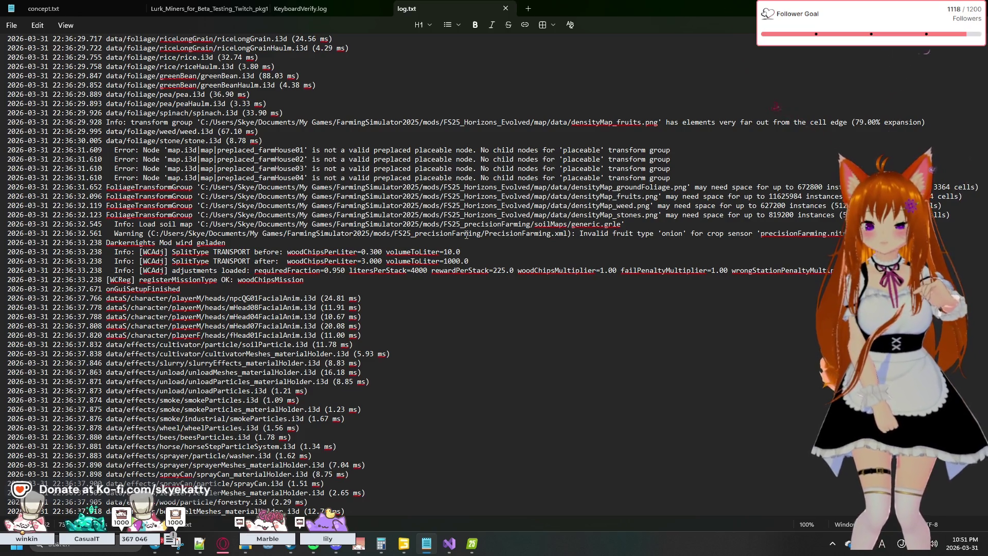
left_click(458, 551)
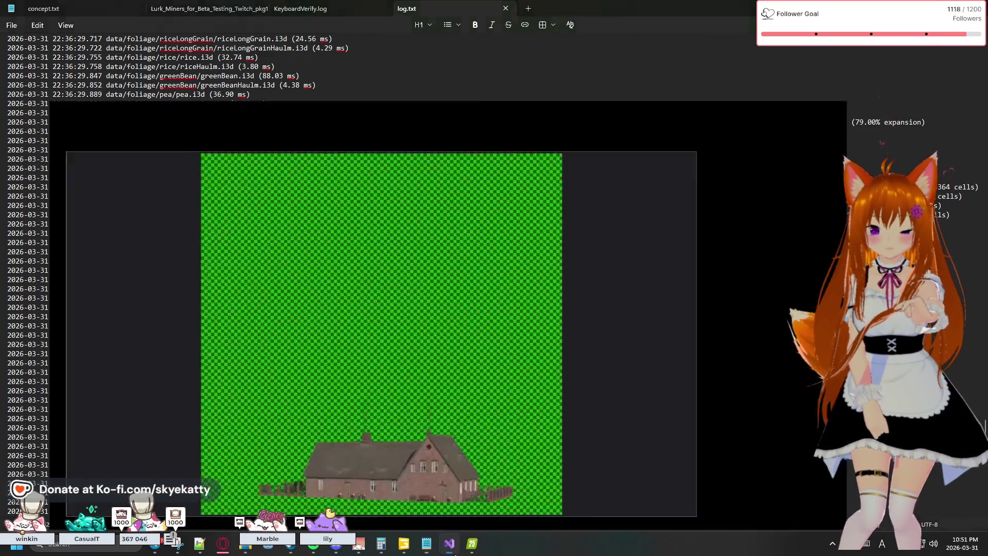
Expand preplaced_sawmill > placeable > sawmill and preplaced_farmHouse01 > placeable > farmHouse01 in the Scenegraph
left_click(426, 544)
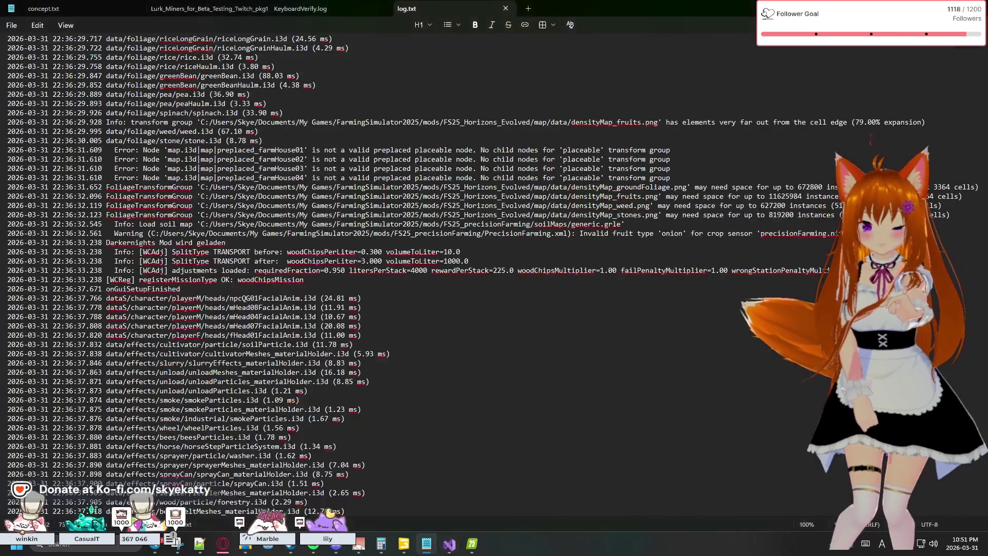
left_click(401, 546)
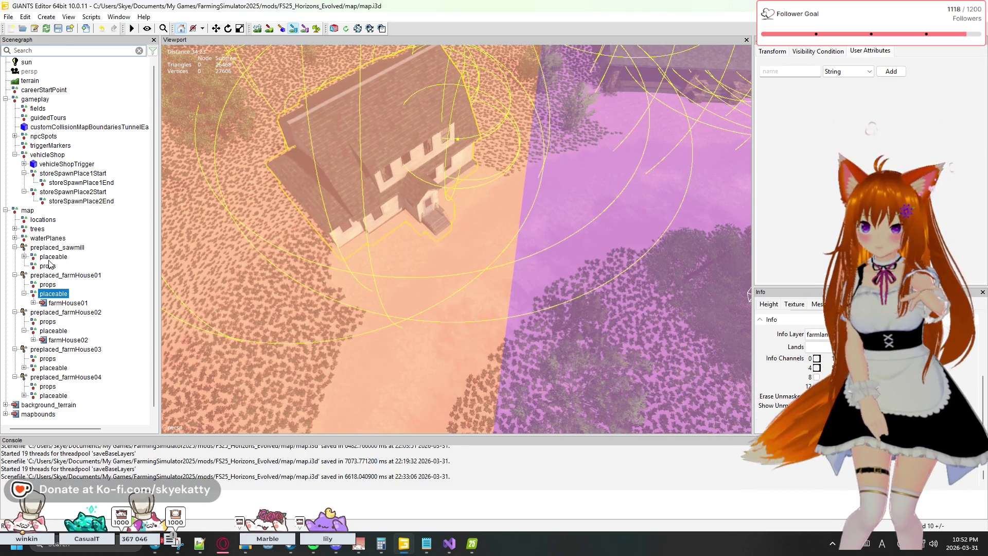
key("Escape")
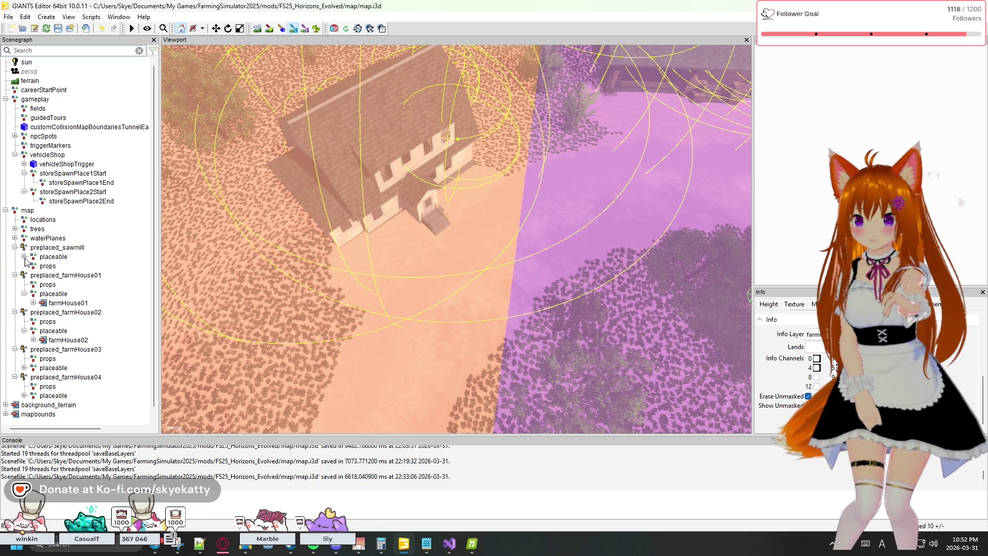
left_click(24, 257)
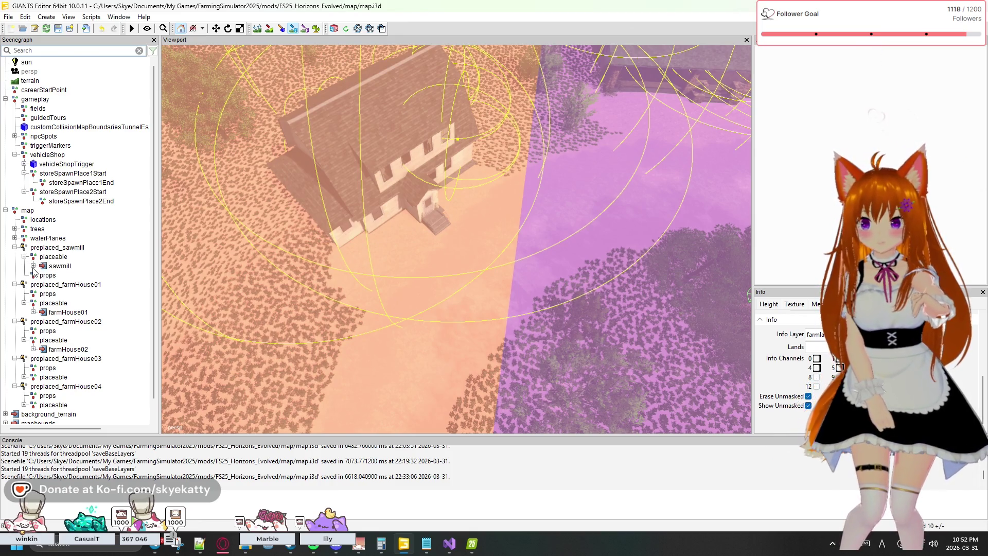
left_click(33, 265)
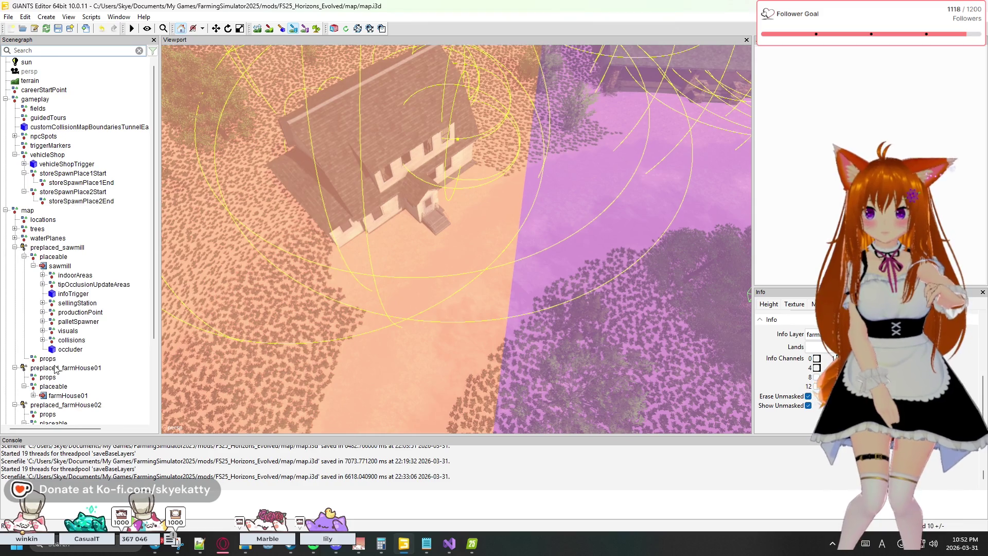
scroll(44, 367, "down", 1)
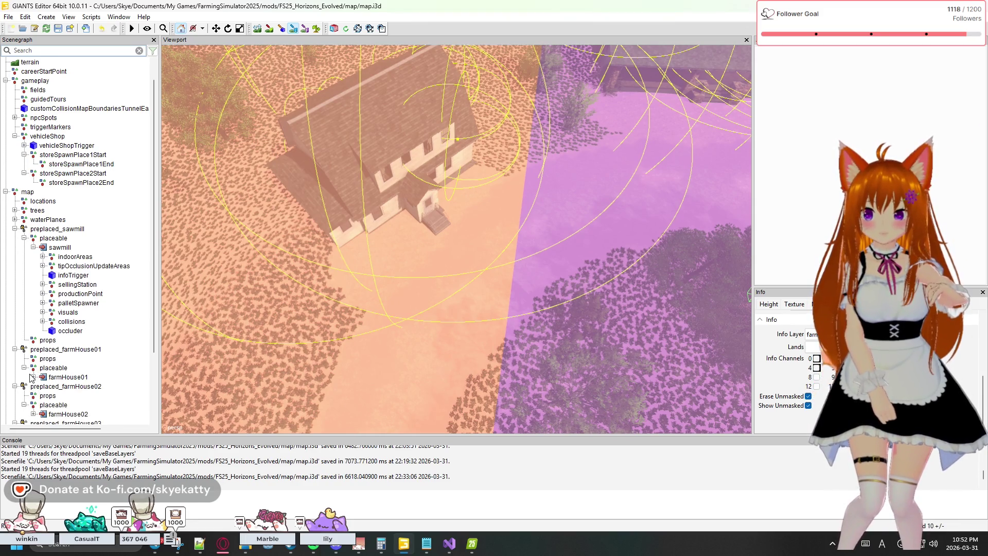
left_click(34, 376)
scroll(43, 370, "down", 5)
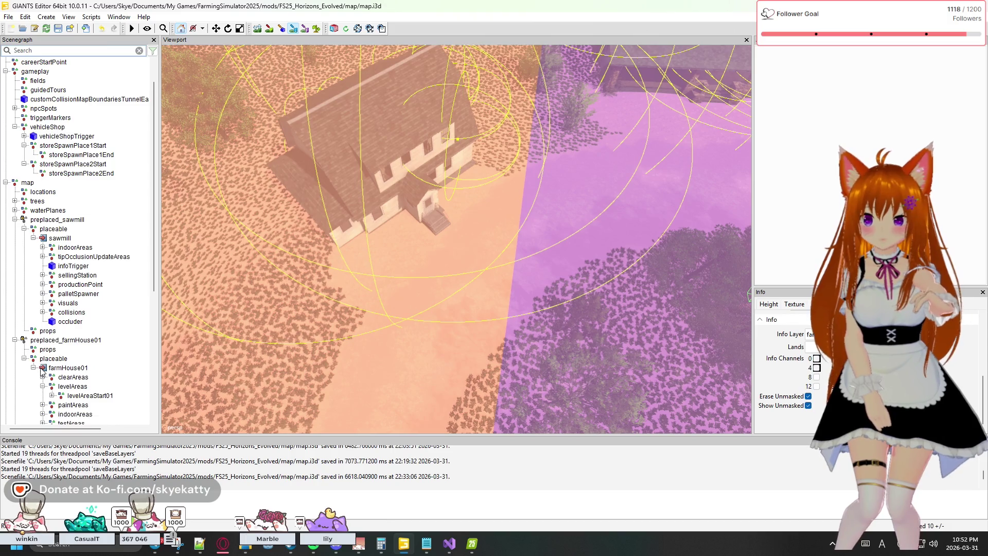
scroll(43, 369, "down", 4)
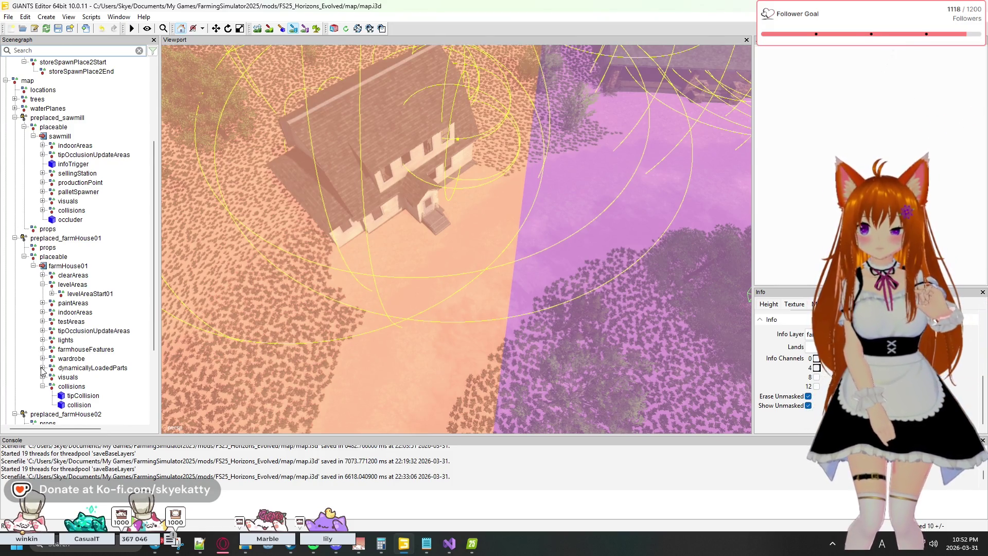
scroll(42, 369, "down", 3)
scroll(43, 369, "down", 2)
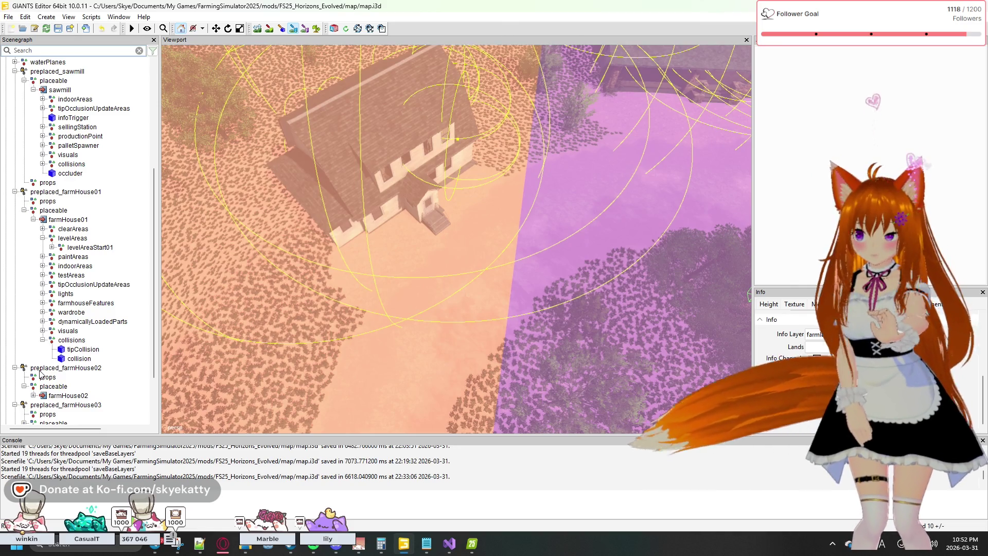
scroll(41, 374, "down", 2)
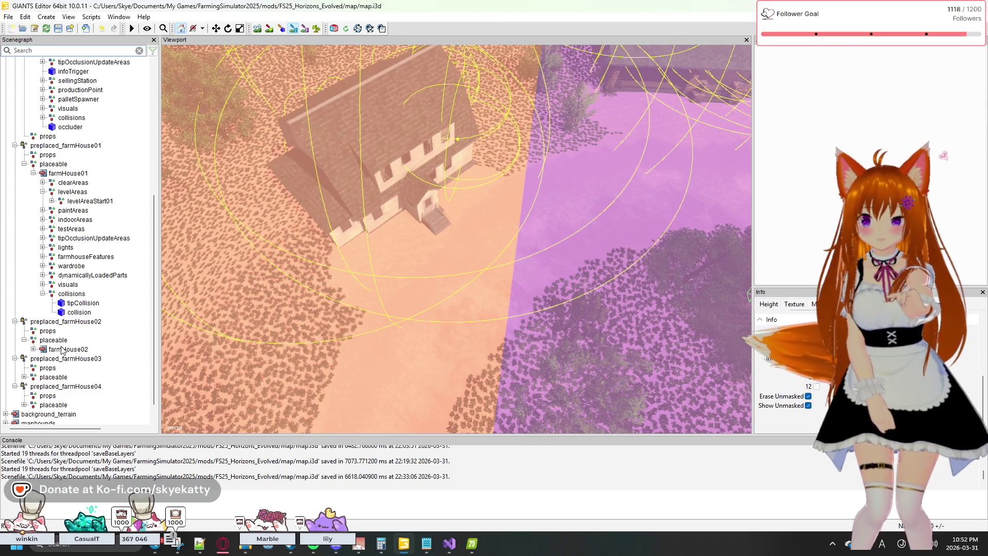
Select farmHouse02 to view its Transform attributes, then return to storeItems.xml in Notepad++
left_click(62, 350)
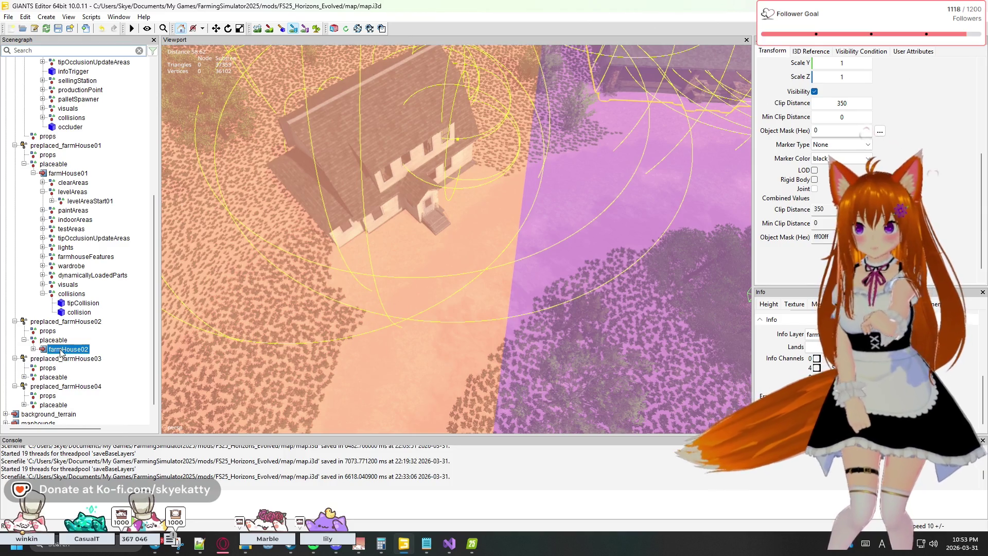
scroll(60, 353, "down", 1)
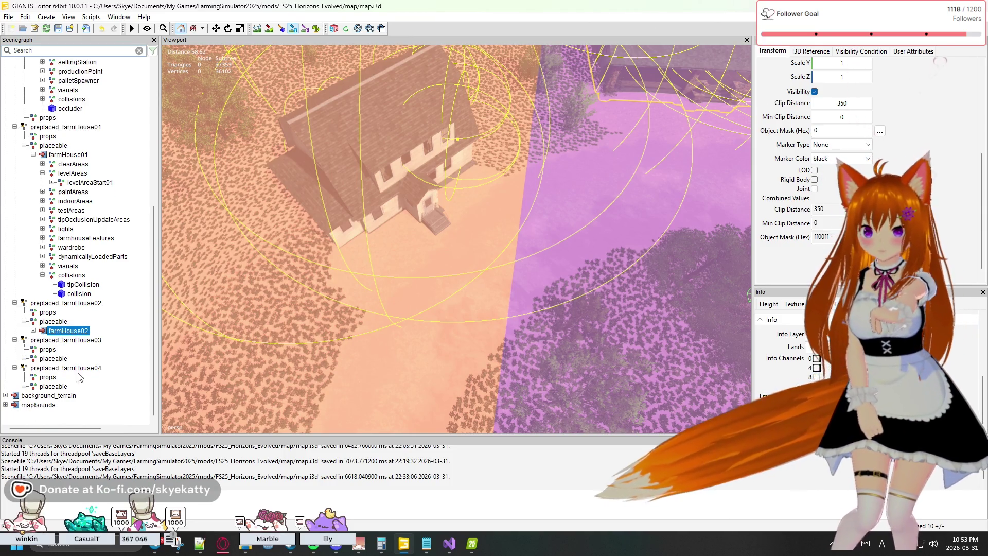
mouse_move(253, 551)
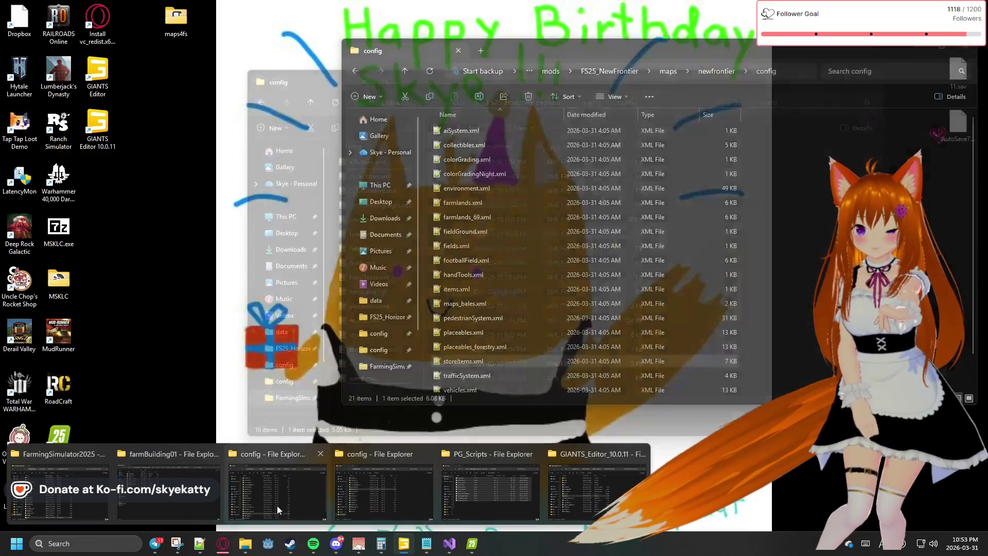
mouse_move(335, 551)
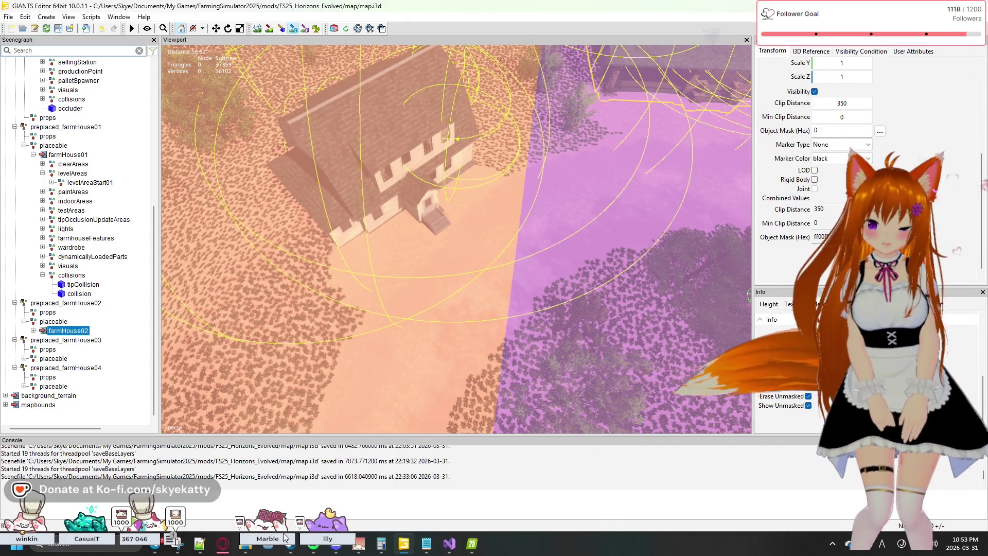
mouse_move(211, 551)
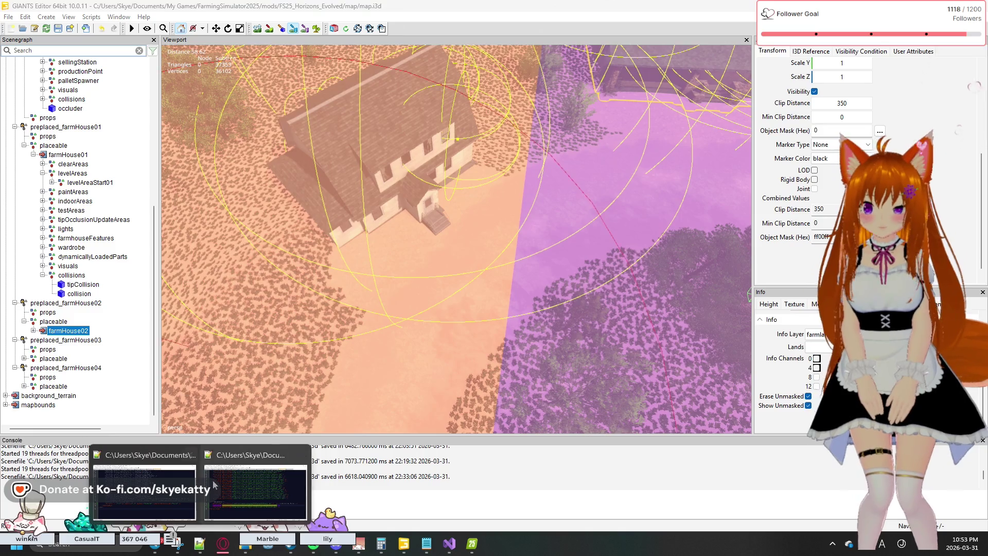
left_click(255, 496)
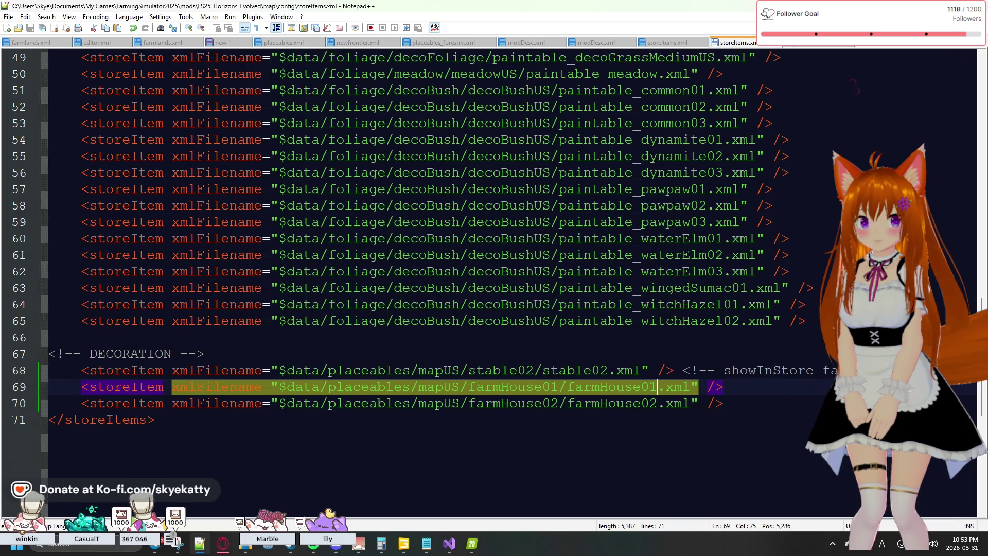
Show placeables.xml and review the sawmill and preplaced farmHouse01–04 entries
left_click(812, 45)
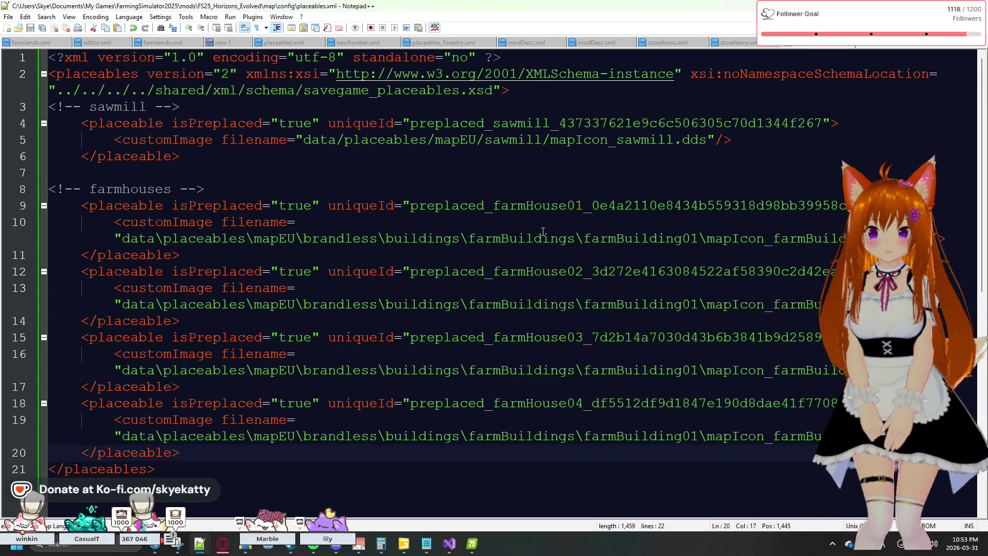
scroll(542, 232, "down", 2)
scroll(543, 241, "up", 1)
scroll(543, 241, "up", 1)
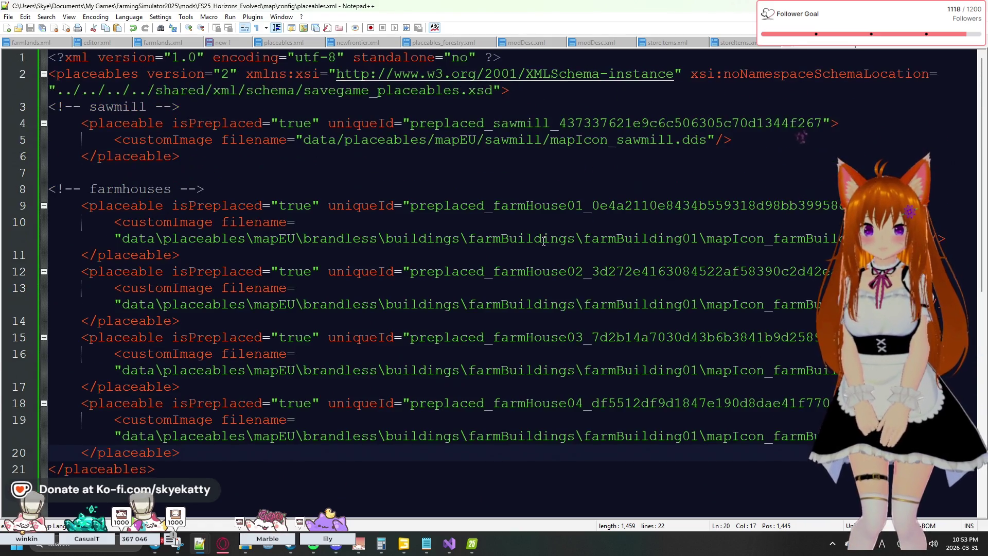
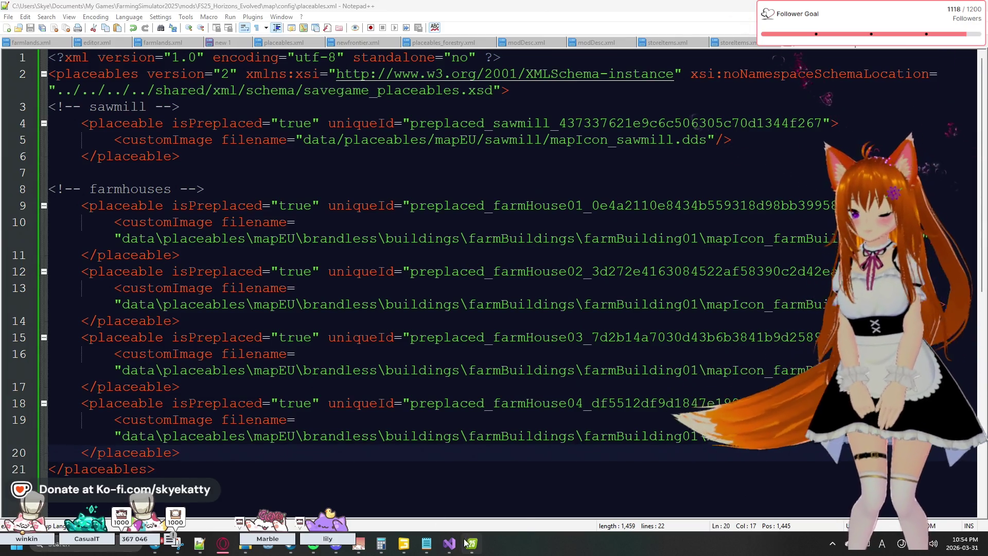
Glance at GIANTS Editor, then switch to Farming Simulator 25 and its Loan System screen
mouse_move(406, 544)
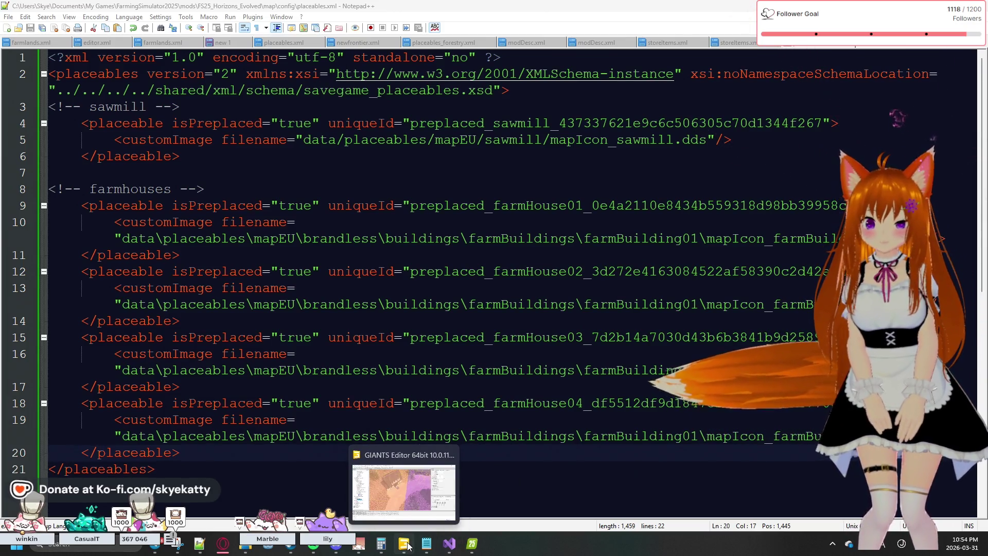
left_click(406, 545)
left_click(406, 544)
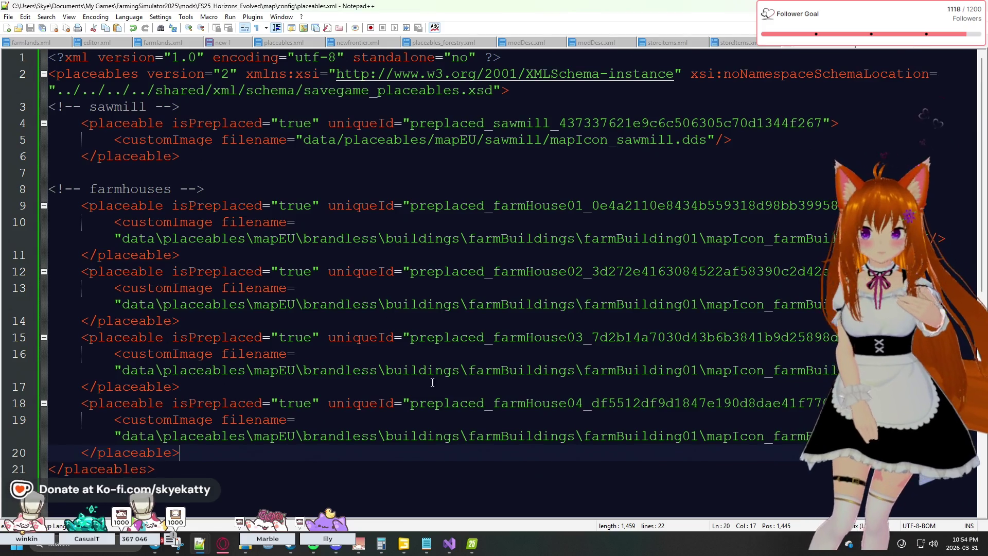
left_click(472, 543)
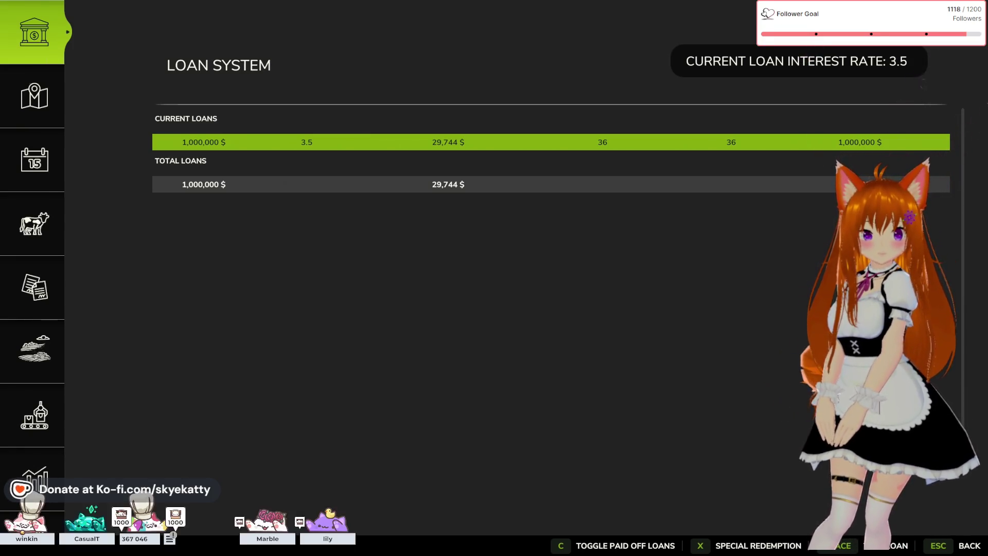
Leave the game's loan screen with Alt+Tab to return toward GIANTS Editor's map.i3d
key("alt+Tab")
key("alt+Tab")
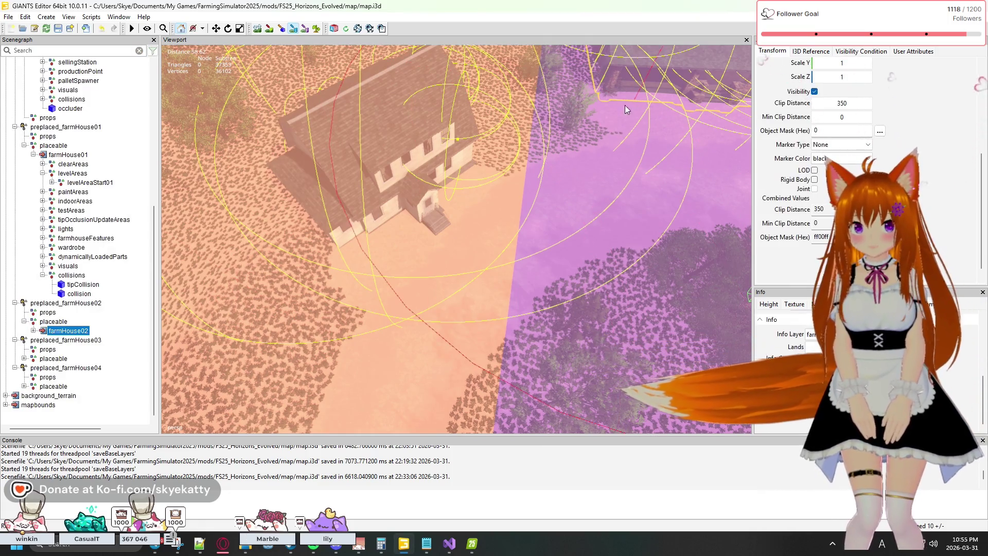
Hide the pink info-layer overlay and select the placeable node under preplaced_farmHouse04
mouse_move(591, 123)
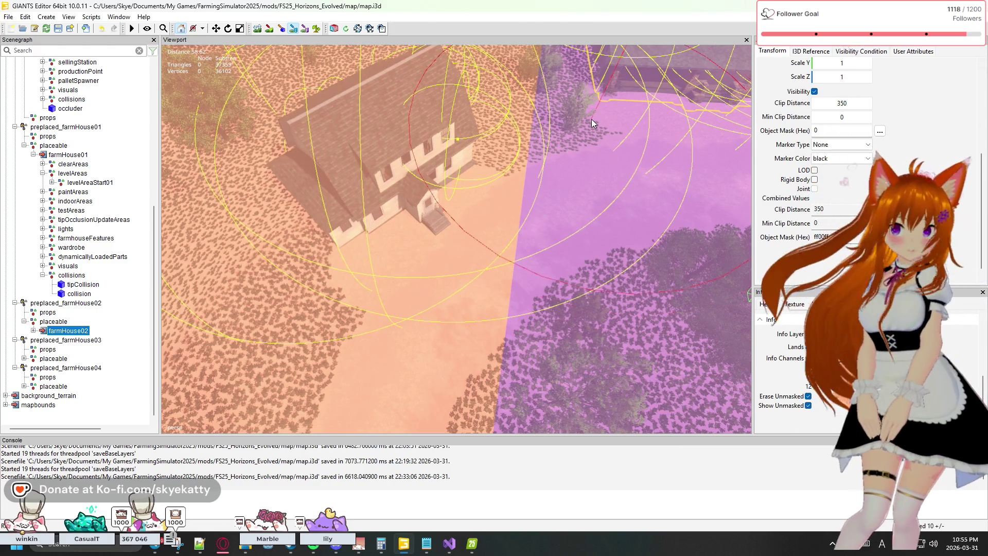
left_click(294, 30)
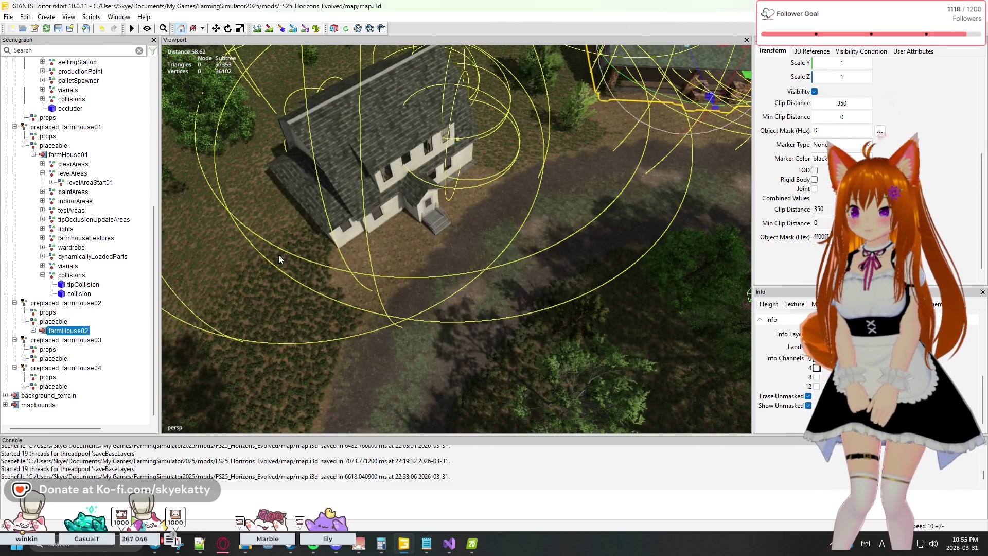
left_click(50, 388)
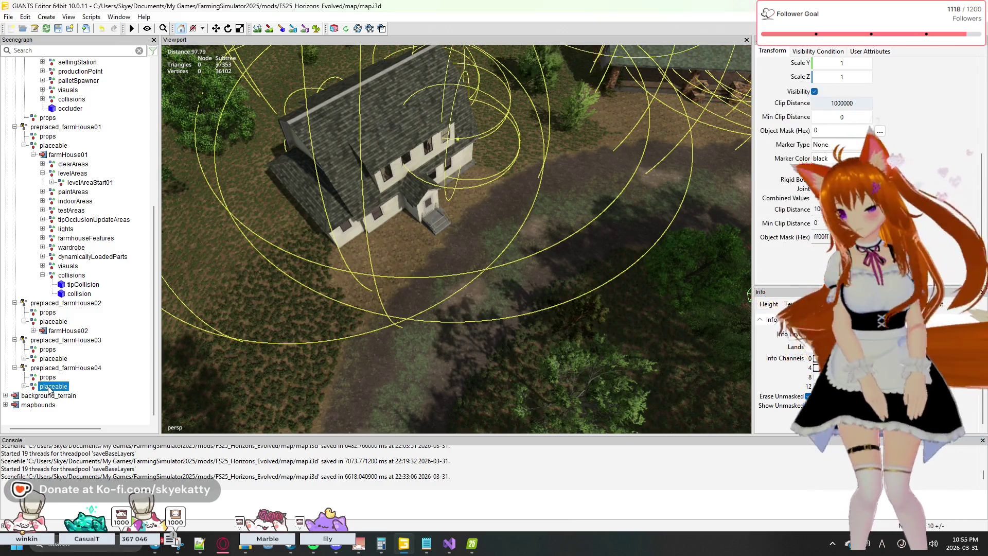
Expand farmHouse02's child nodes and scroll the Scenegraph back to the top
left_click(34, 331)
scroll(57, 349, "down", 3)
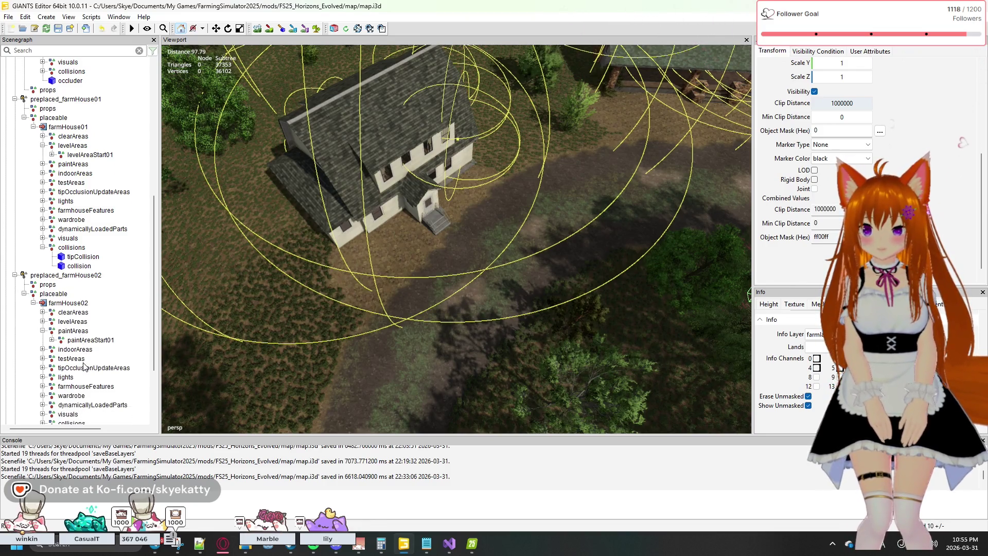
scroll(76, 364, "up", 3)
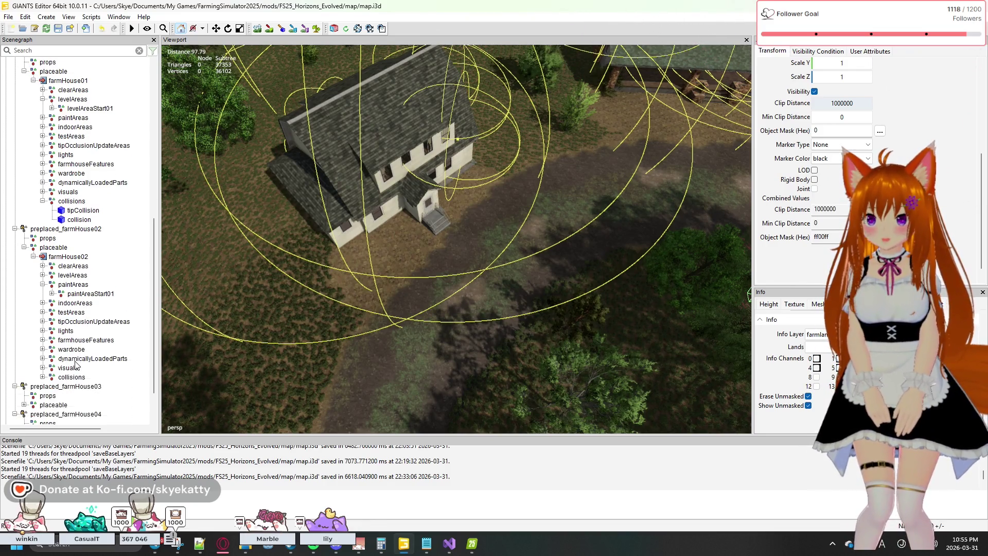
scroll(75, 364, "up", 3)
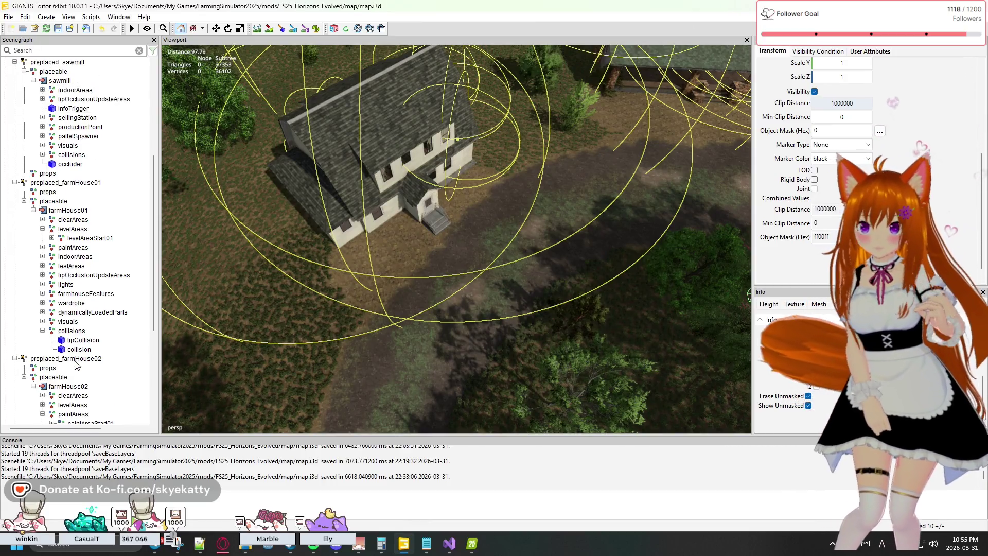
scroll(76, 364, "up", 1)
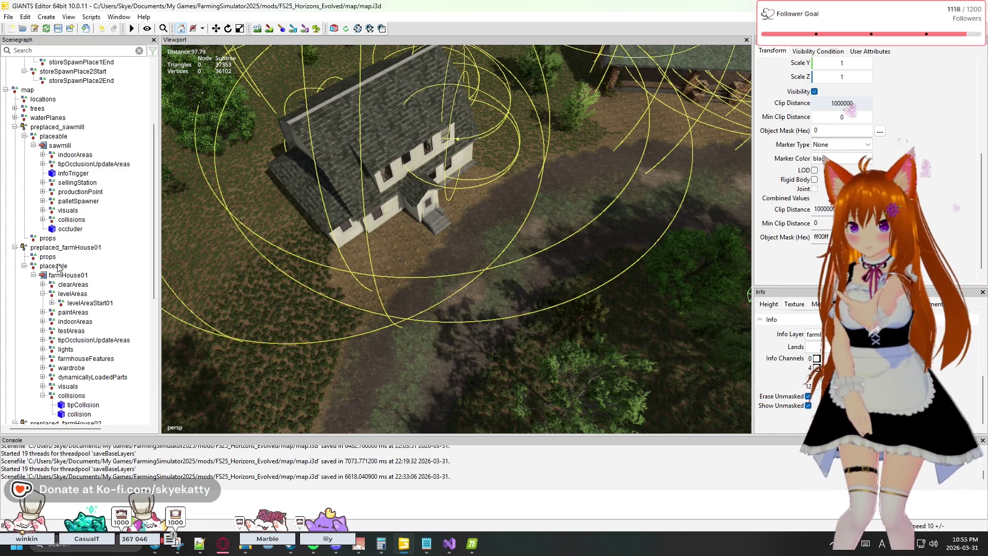
Select preplaced_sawmill and read its uniqueId in the User Attributes panel
left_click(56, 148)
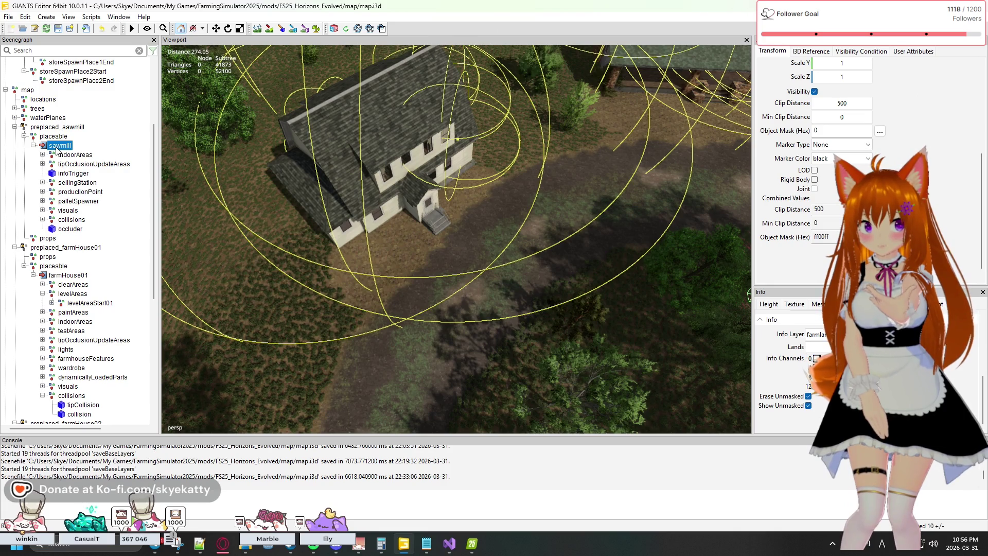
scroll(77, 136, "up", 1)
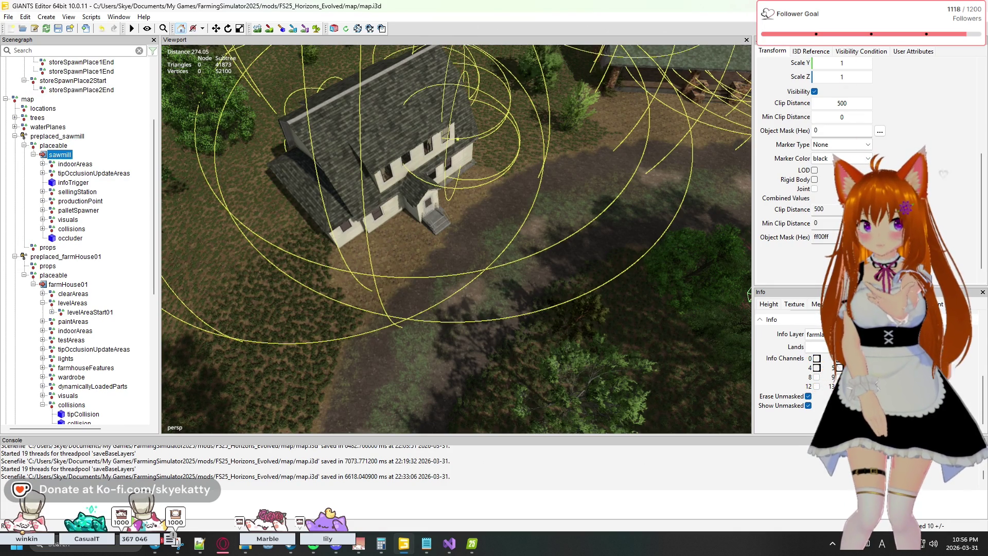
left_click(914, 51)
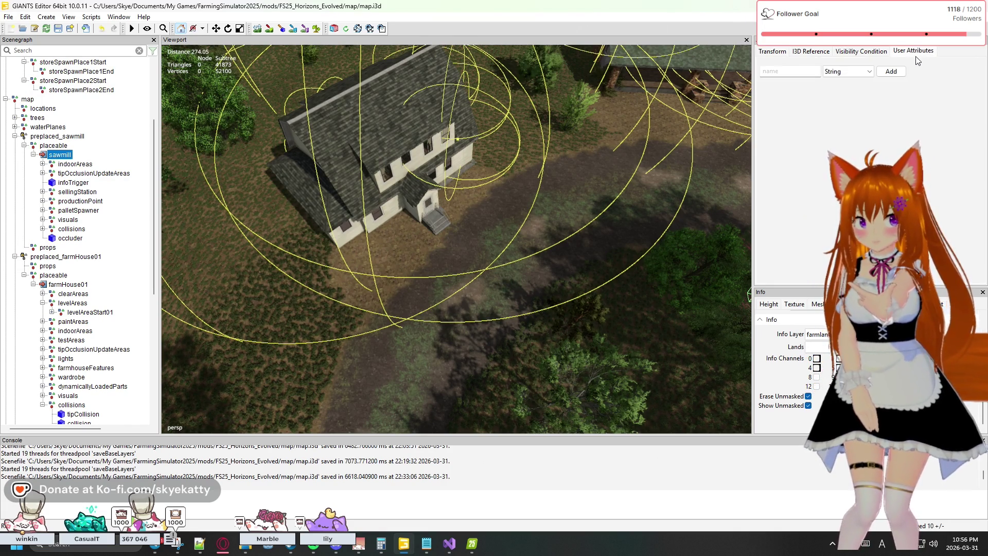
left_click(34, 136)
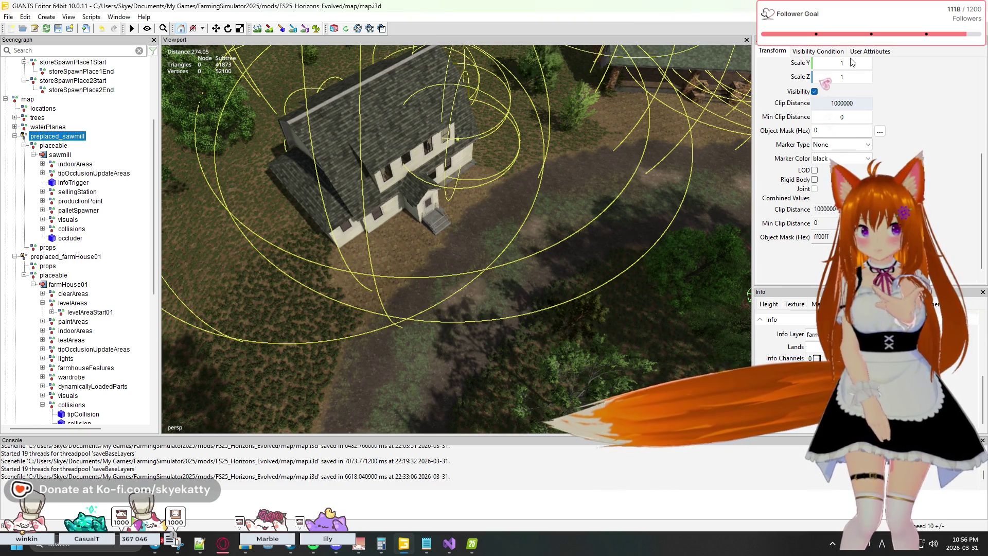
left_click(870, 54)
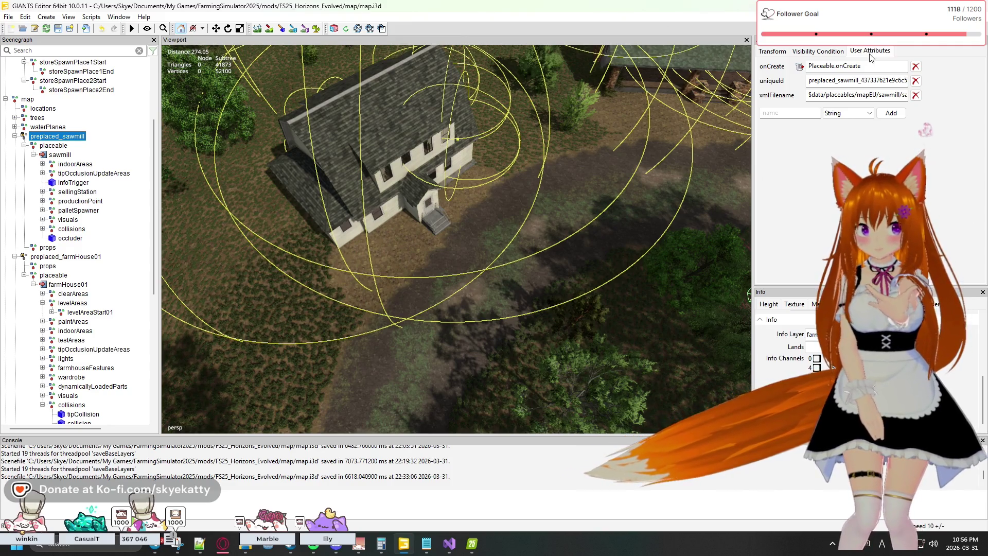
mouse_move(864, 87)
left_mouse_down()
mouse_move(881, 87)
mouse_move(803, 81)
mouse_move(800, 64)
mouse_move(815, 58)
mouse_move(844, 85)
mouse_move(885, 81)
left_mouse_up()
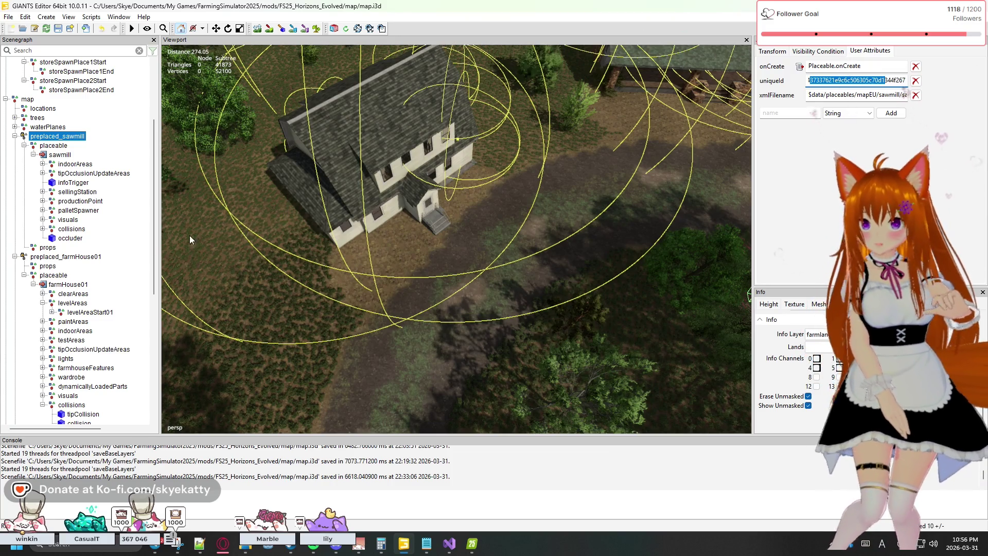
Read preplaced_farmHouse01's uniqueId, then minimize the editor and bring up log.txt in Notepad
left_click(49, 256)
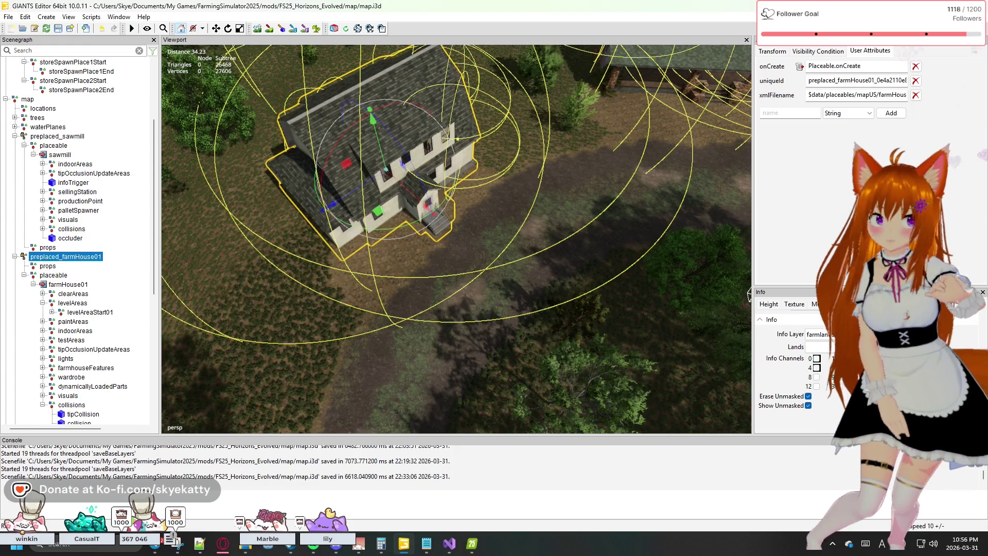
double_click(885, 80)
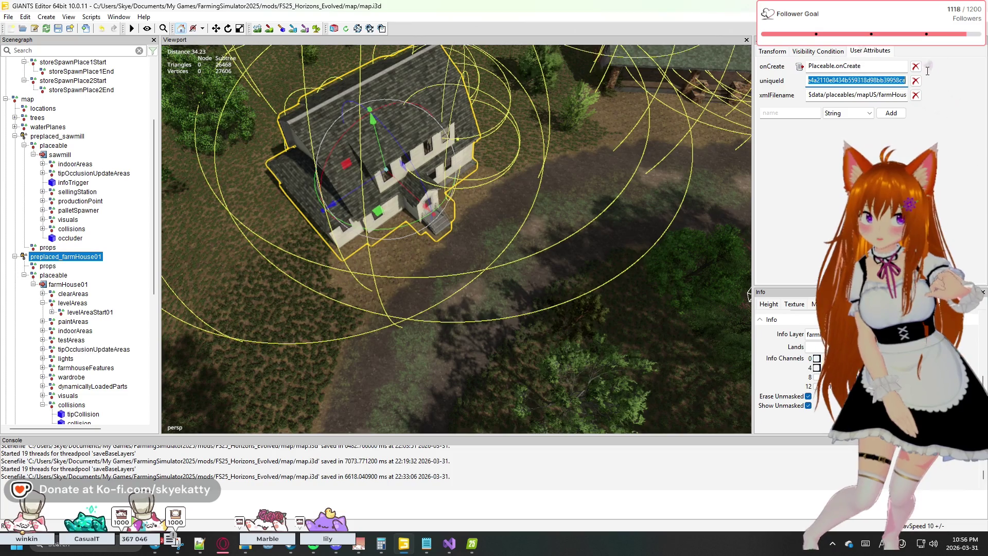
left_click(953, 81)
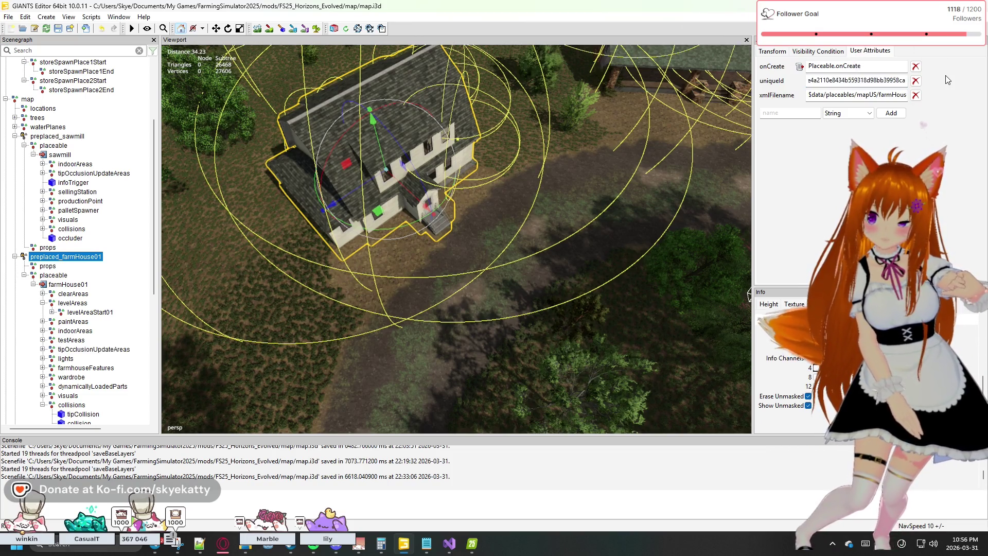
scroll(74, 333, "down", 3)
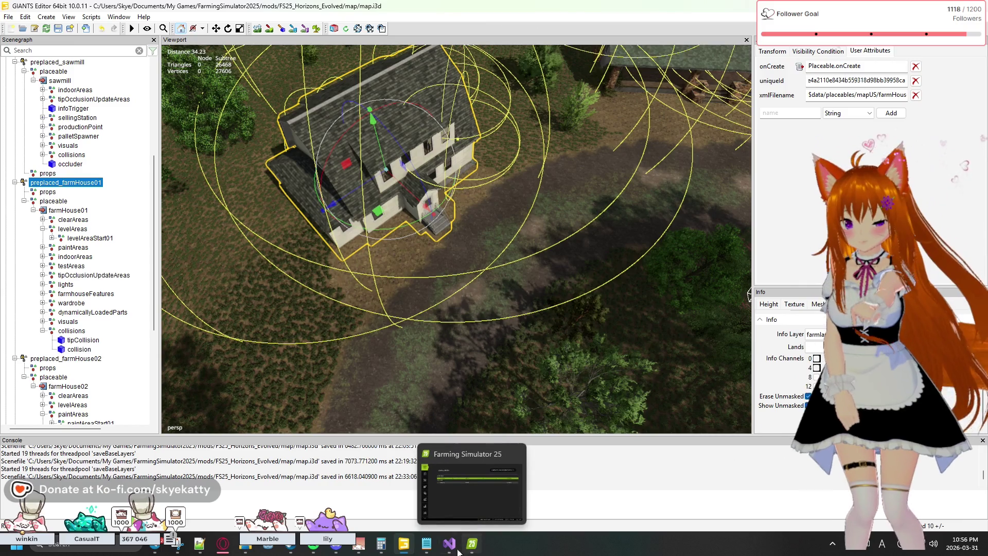
left_click(401, 548)
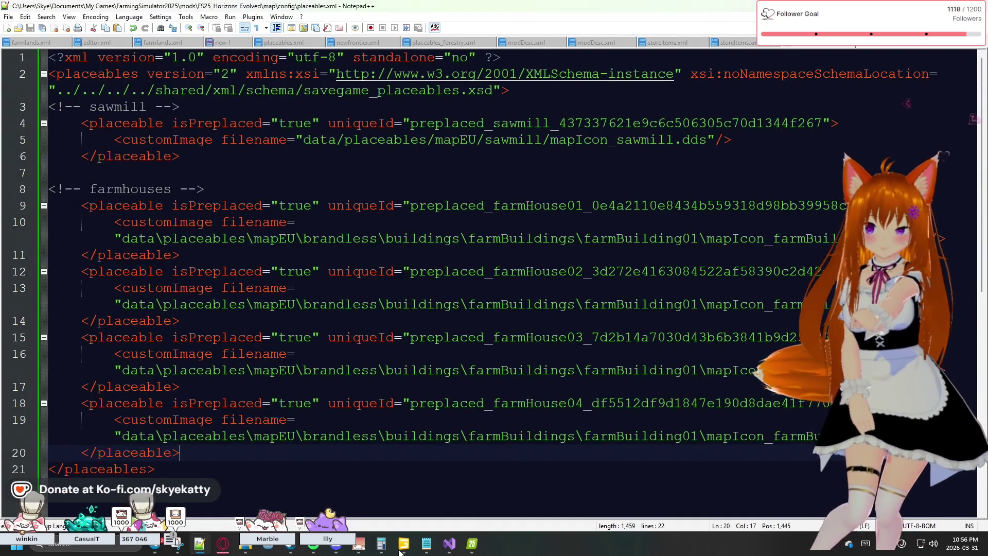
left_click(430, 544)
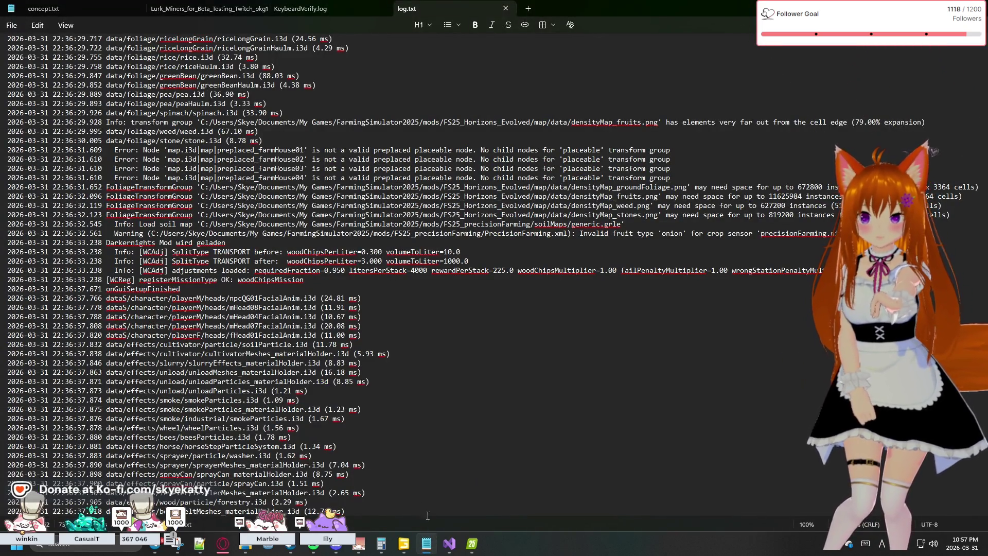
Read log.txt's preplaced placeable errors, then bring up the Twitch window and drag it full-screen
scroll(389, 434, "down", 17)
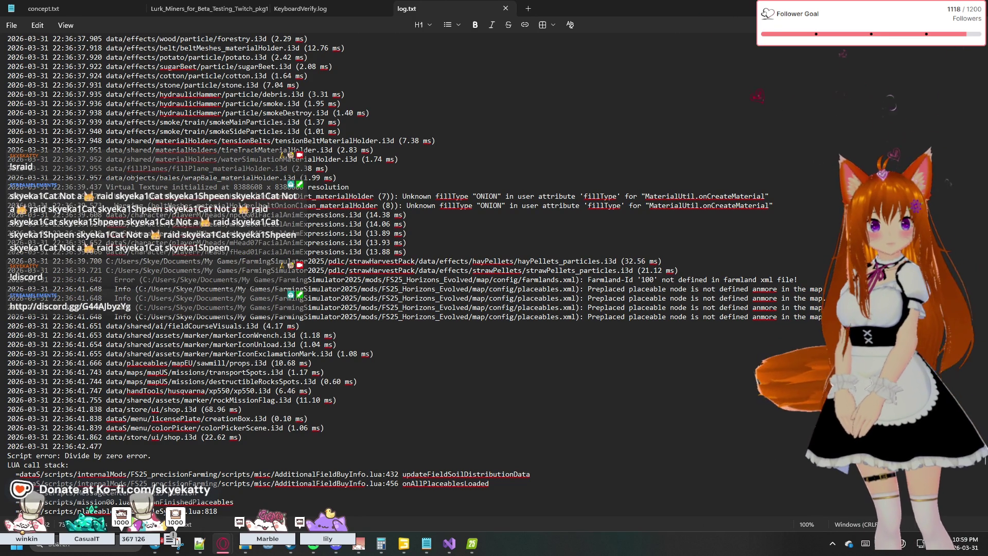
key("alt+Tab")
left_click_drag(521, 186, 521, 9)
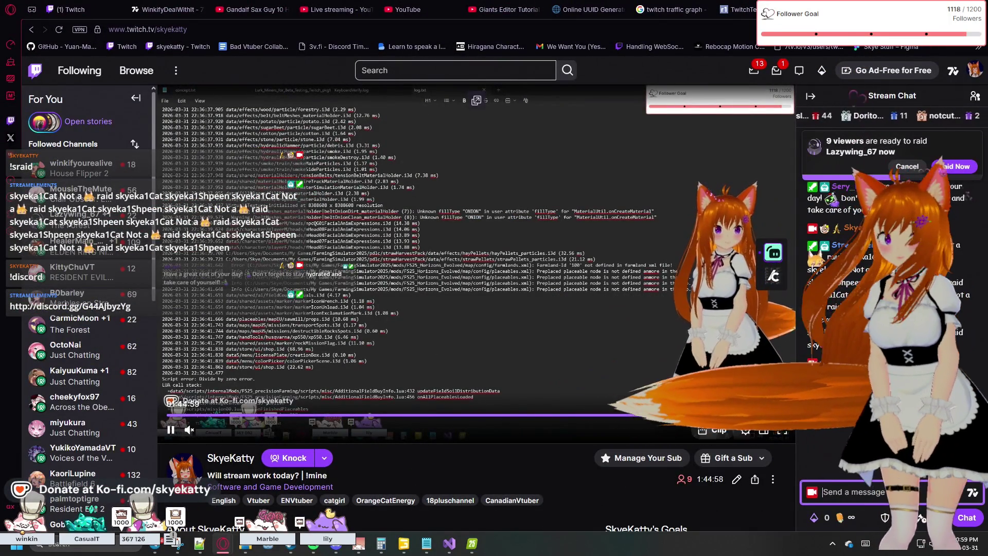
Switch the Twitch stream player to theater mode with Alt+T
key("alt+t")
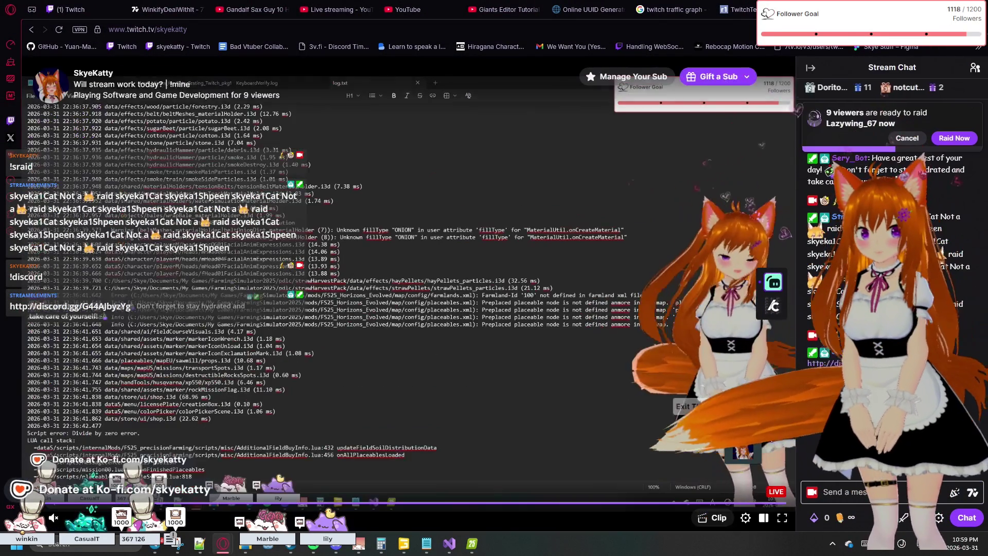